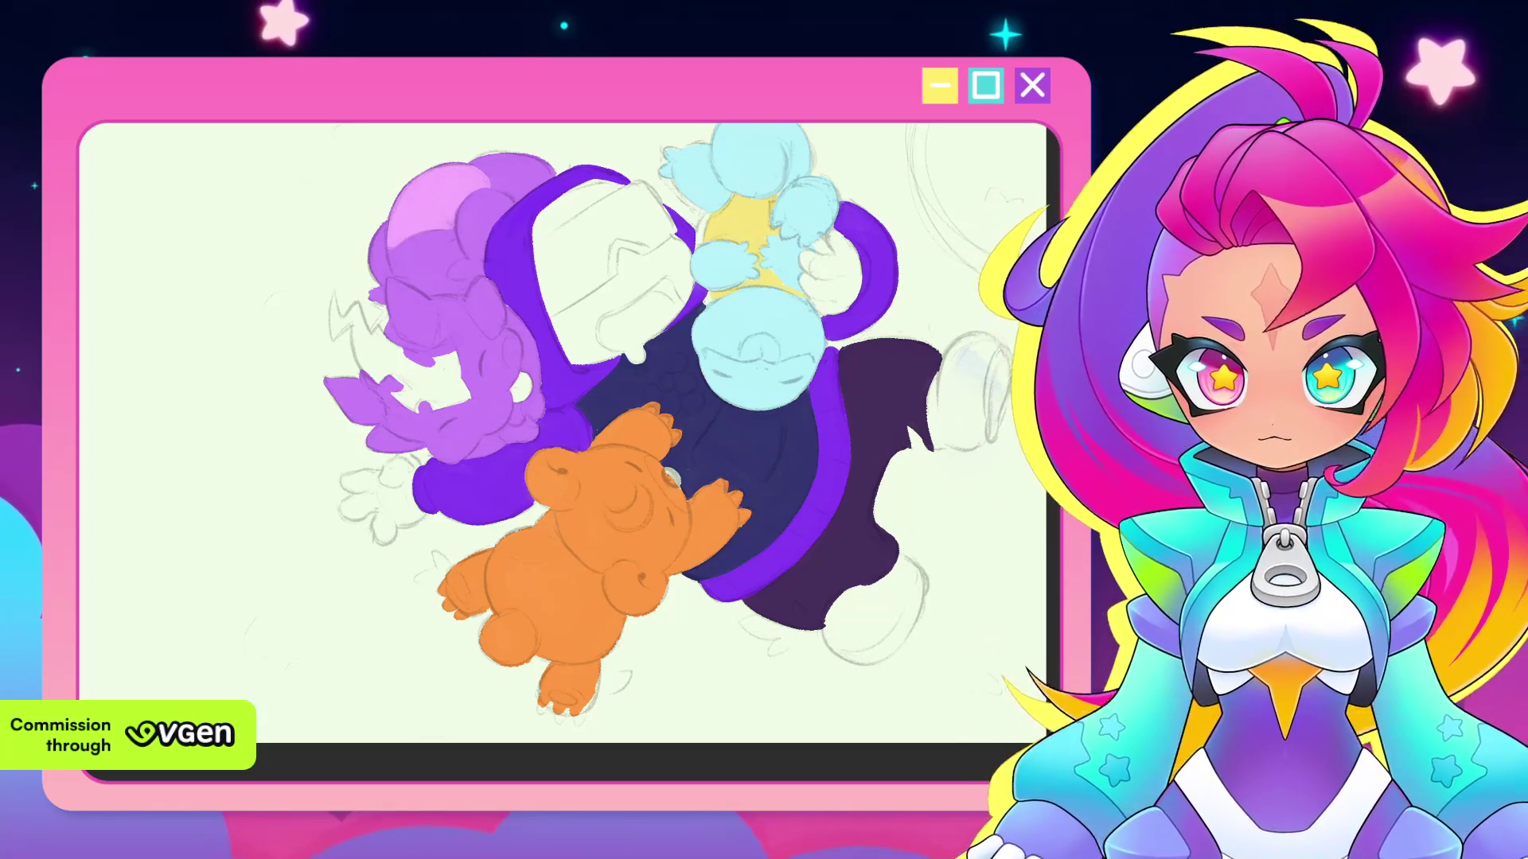
Zoom and pan the canvas toward the white-faced character in the purple hood
key("ctrl+minus")
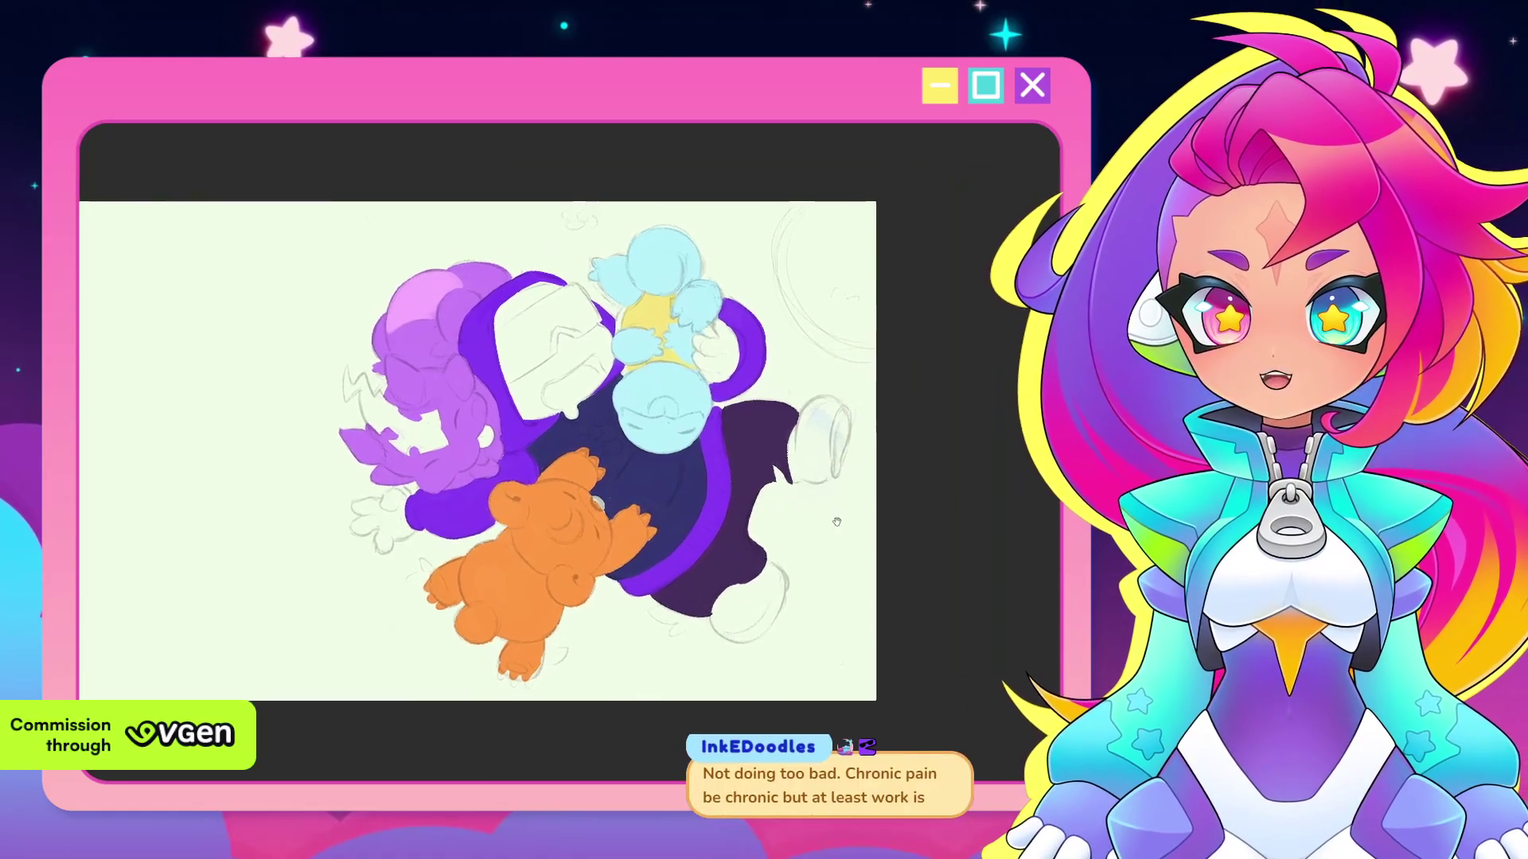
scroll(704, 530, "up", 3)
mouse_move(915, 597)
left_mouse_down()
mouse_move(704, 530)
mouse_move(873, 514)
left_mouse_up()
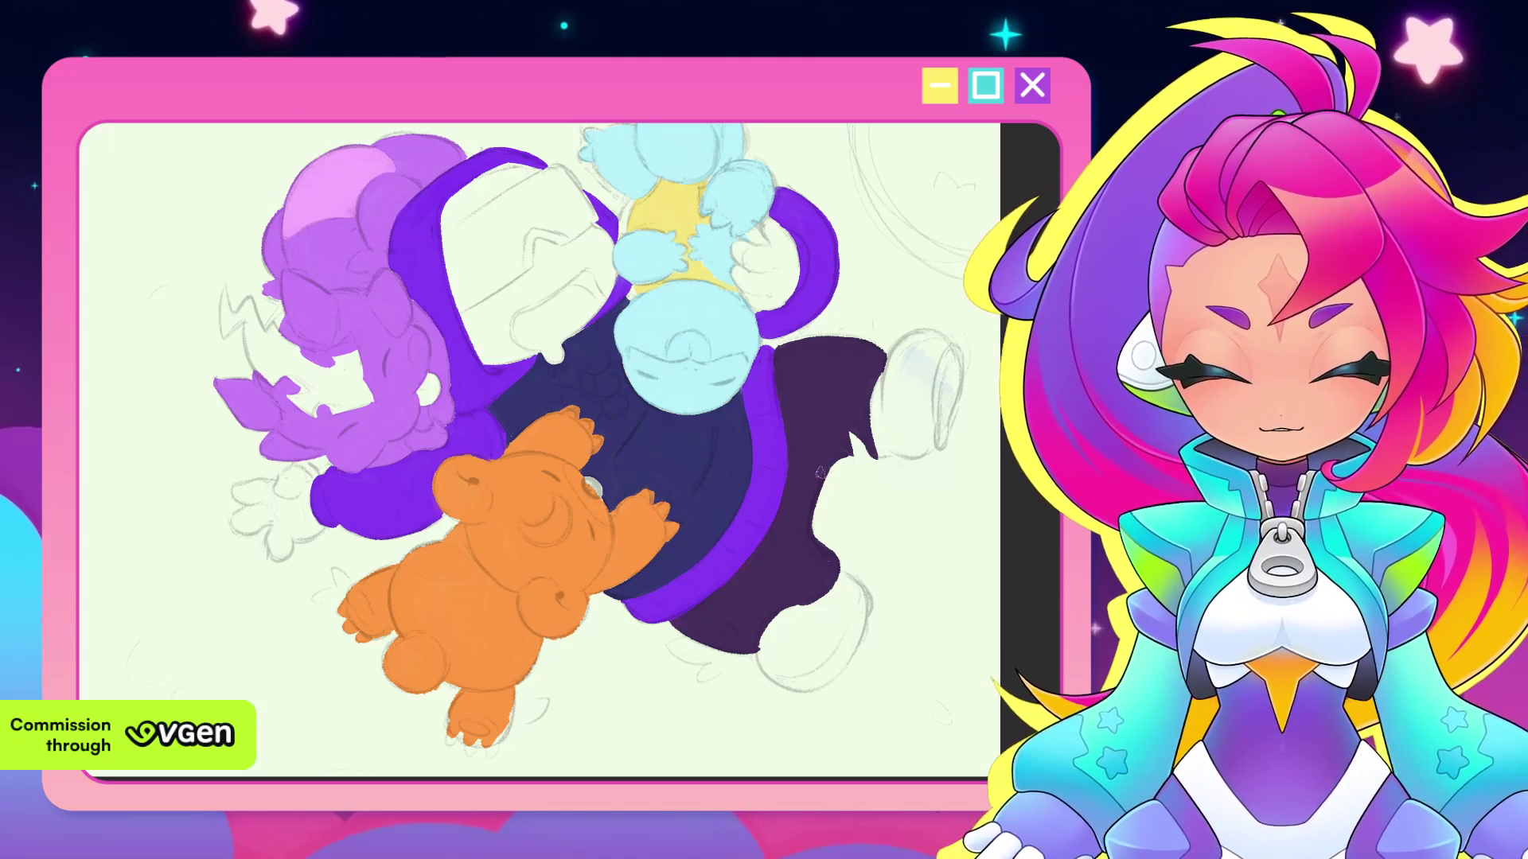
scroll(861, 503, "up", 2)
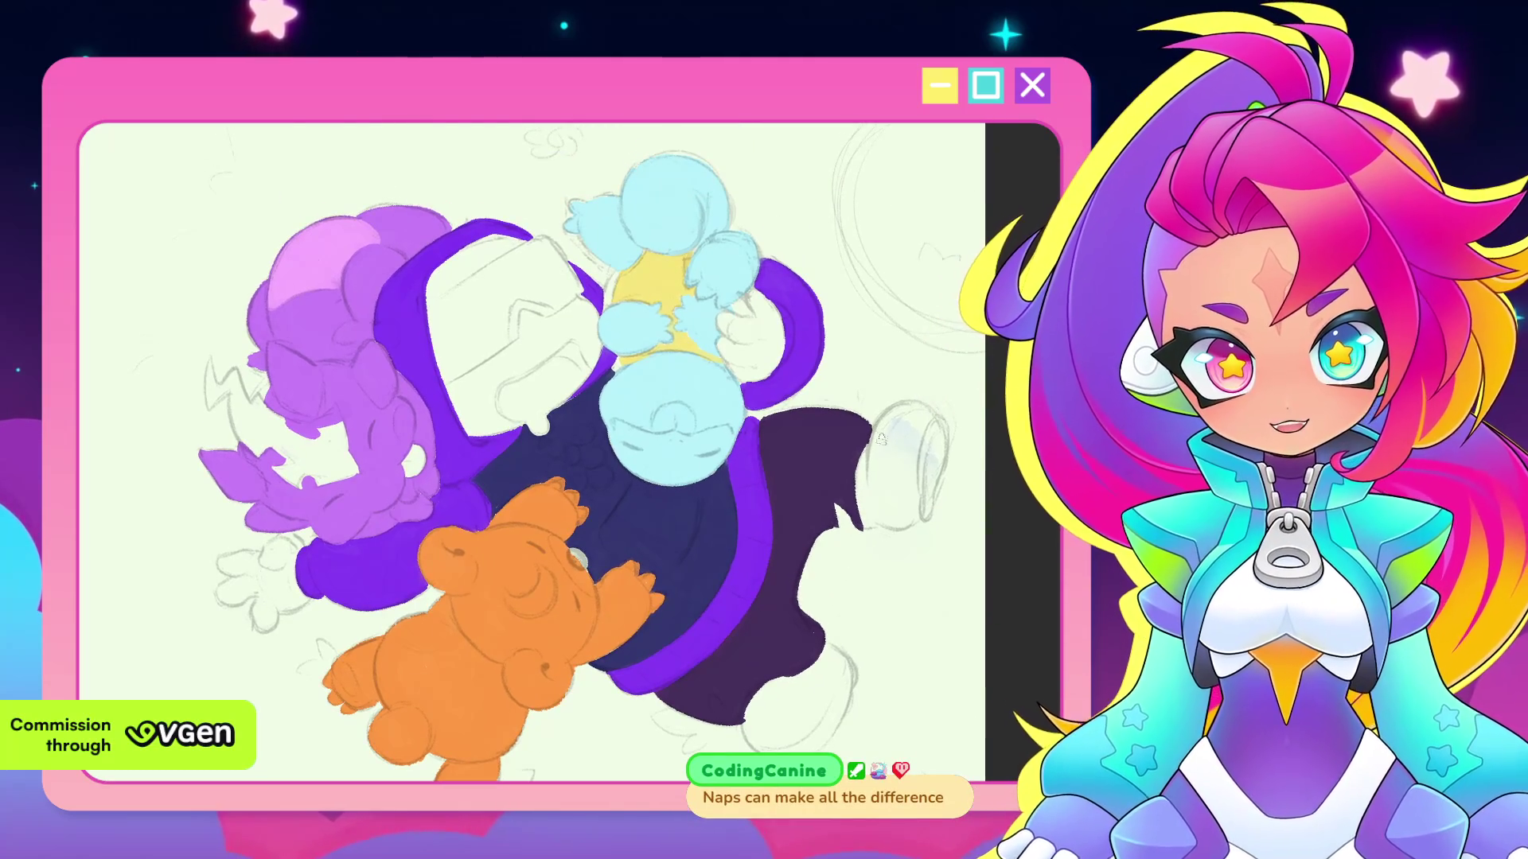
scroll(870, 488, "down", 2)
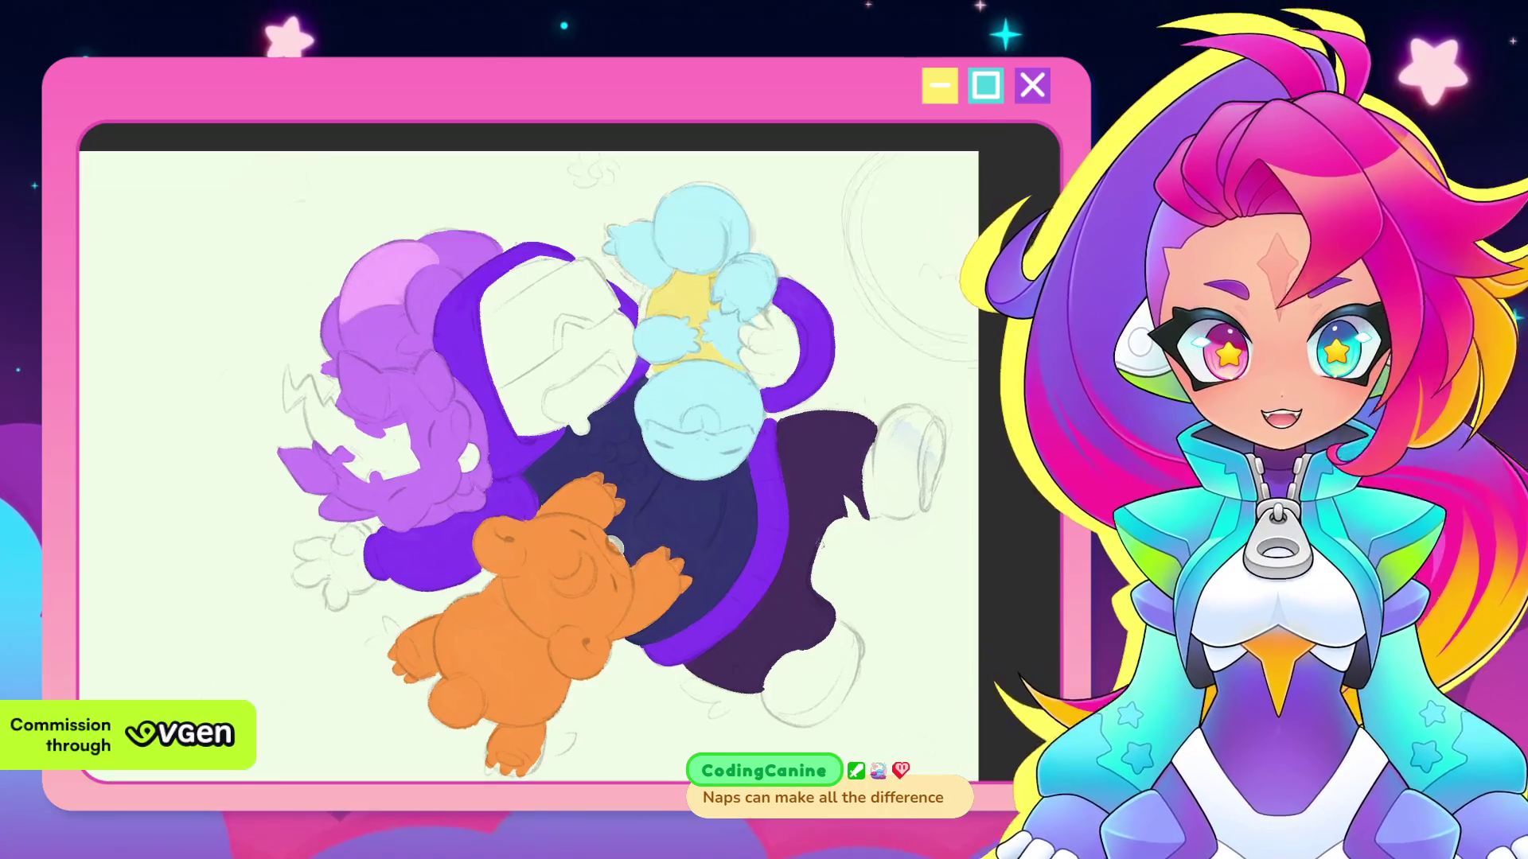
scroll(761, 547, "up", 3)
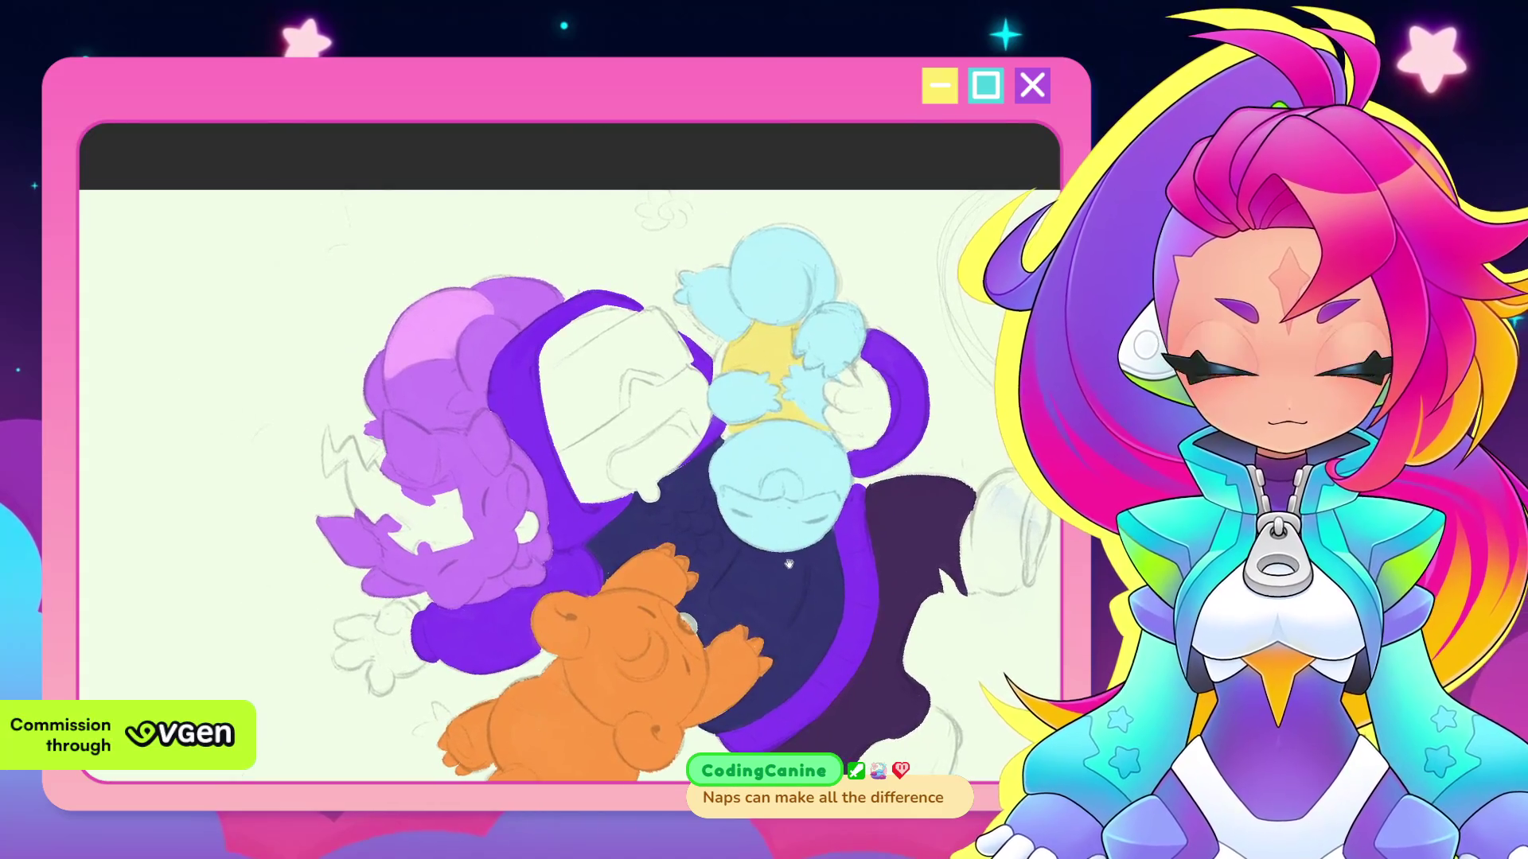
scroll(796, 560, "up", 2)
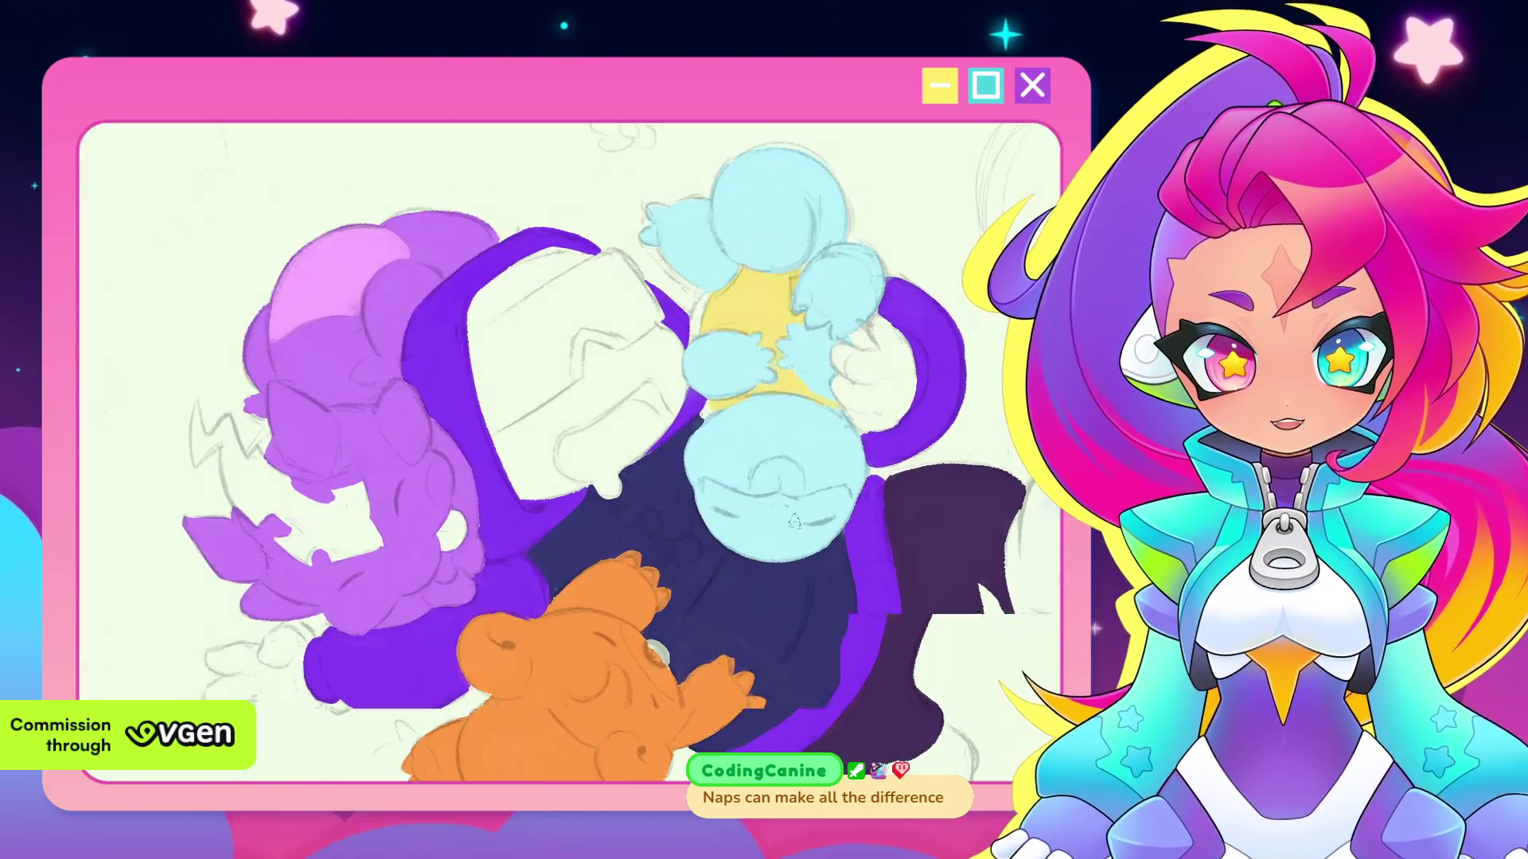
left_click_drag(756, 600, 838, 525)
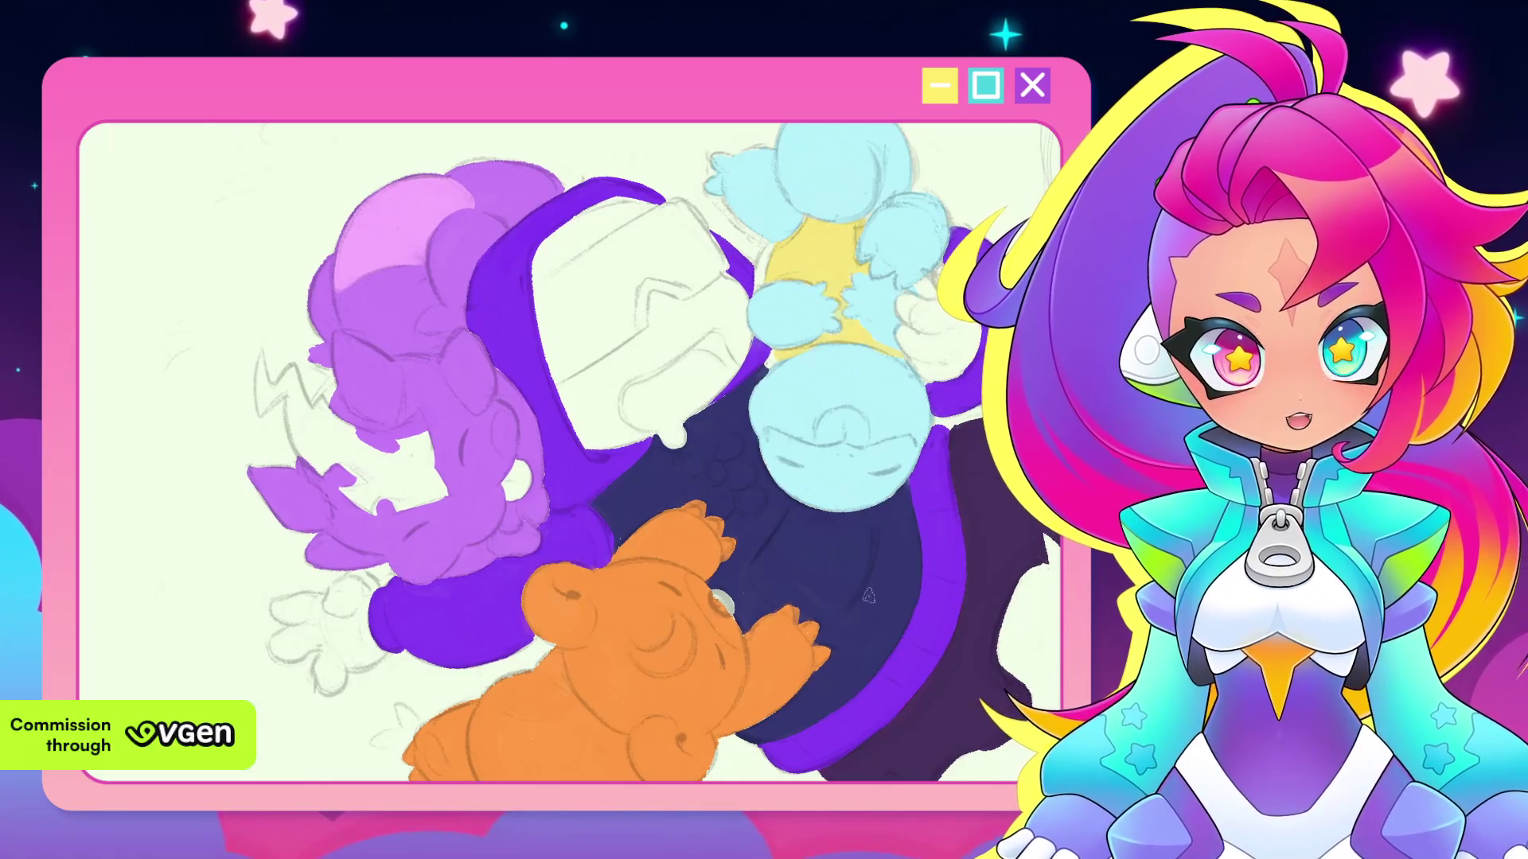
Zoom in, rotate the canvas to a drawing angle, and undo the misplaced red stroke
scroll(869, 594, "up", 1)
scroll(816, 596, "up", 1)
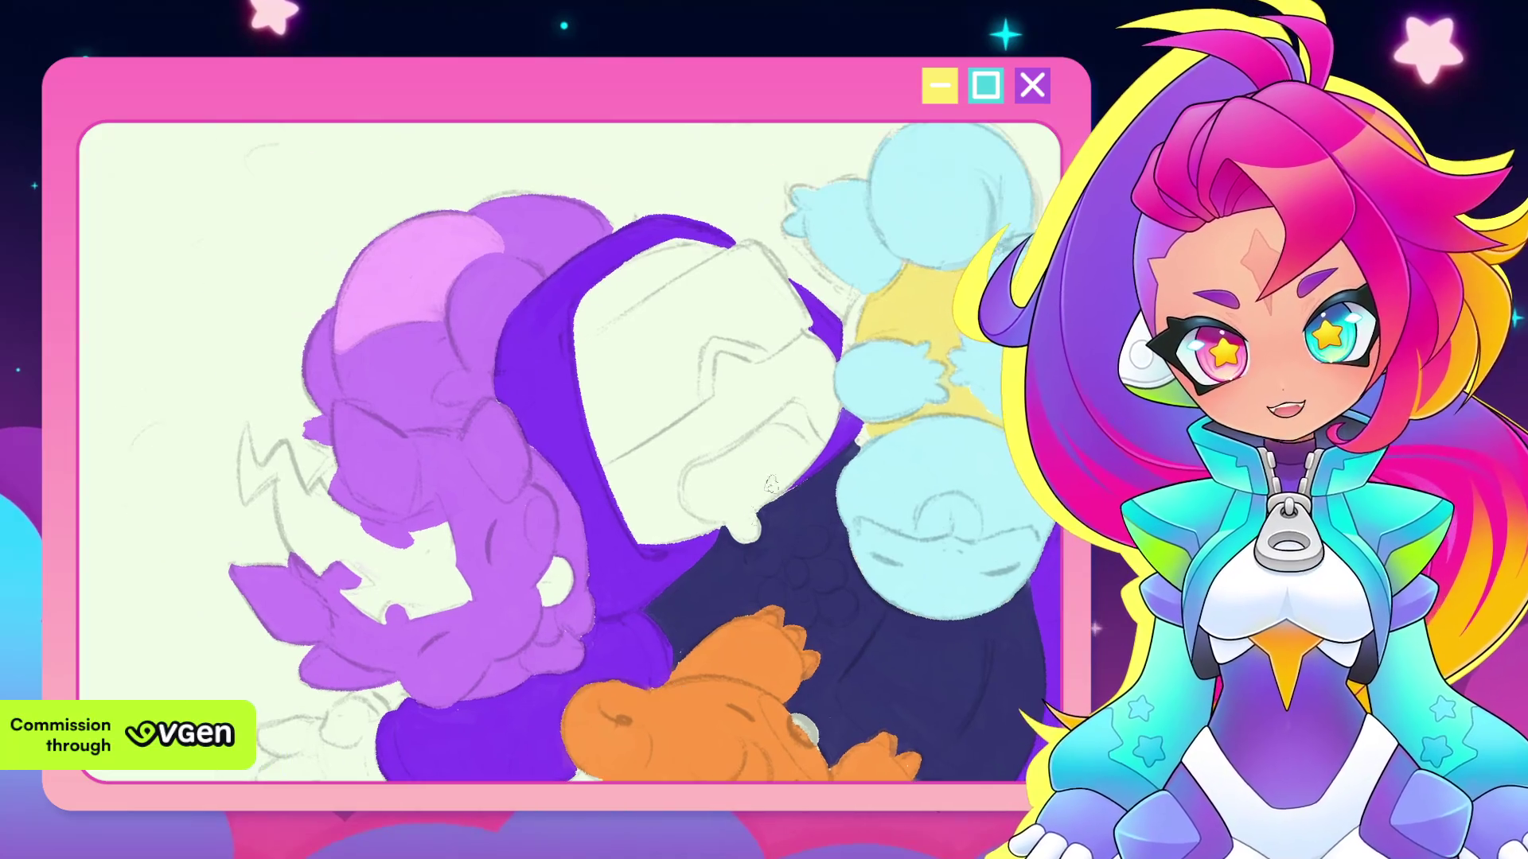
mouse_move(716, 374)
left_mouse_down()
mouse_move(776, 387)
mouse_move(717, 427)
left_mouse_up()
key("ctrl+z")
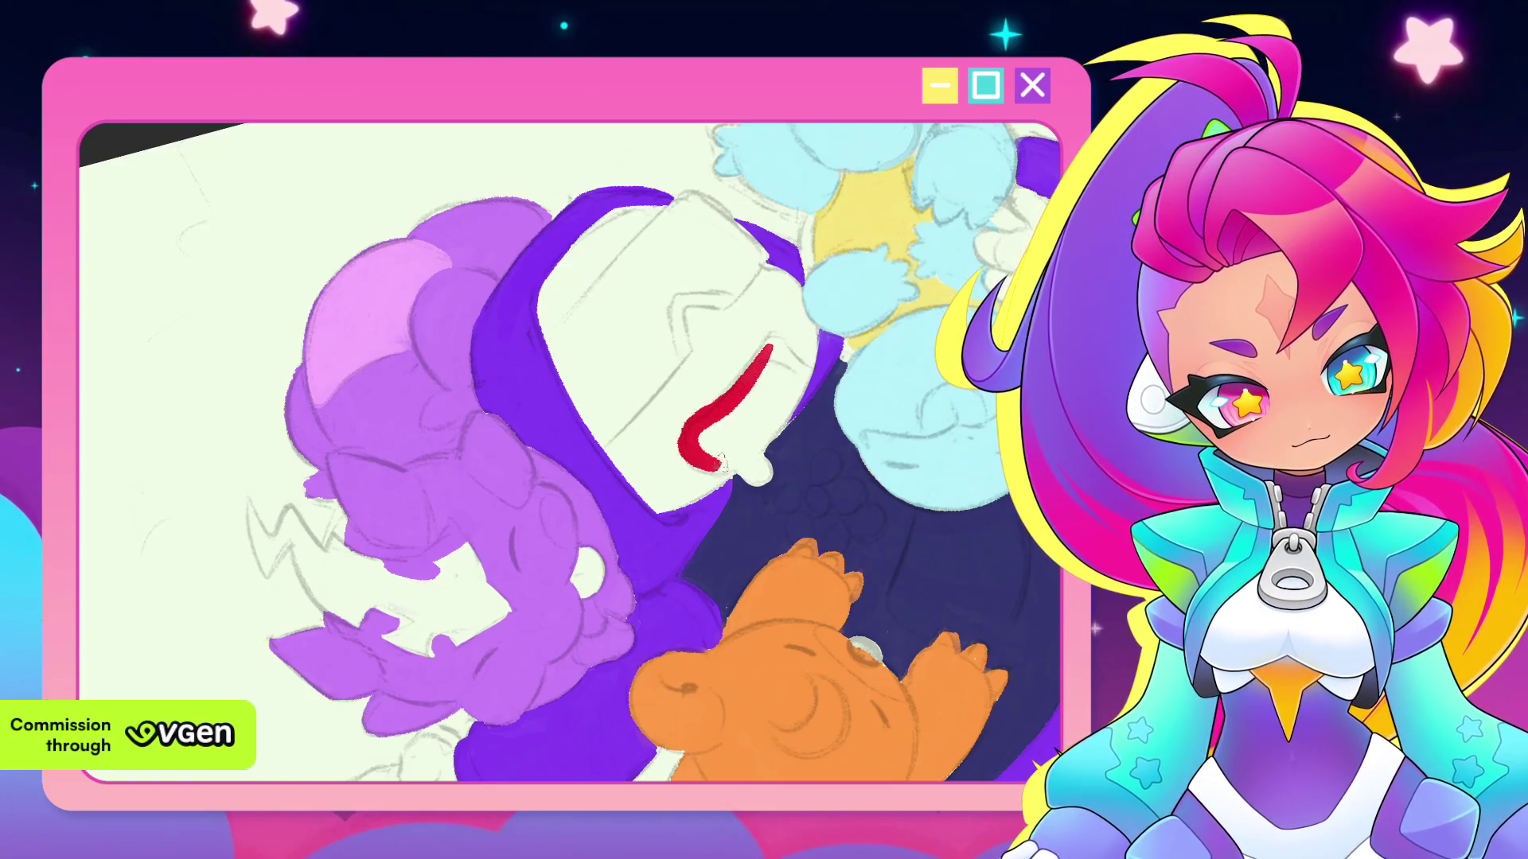
Close the red mouth outline into a loop and paint the mouth solid red, including its lower-left edge
left_click_drag(730, 452, 718, 432)
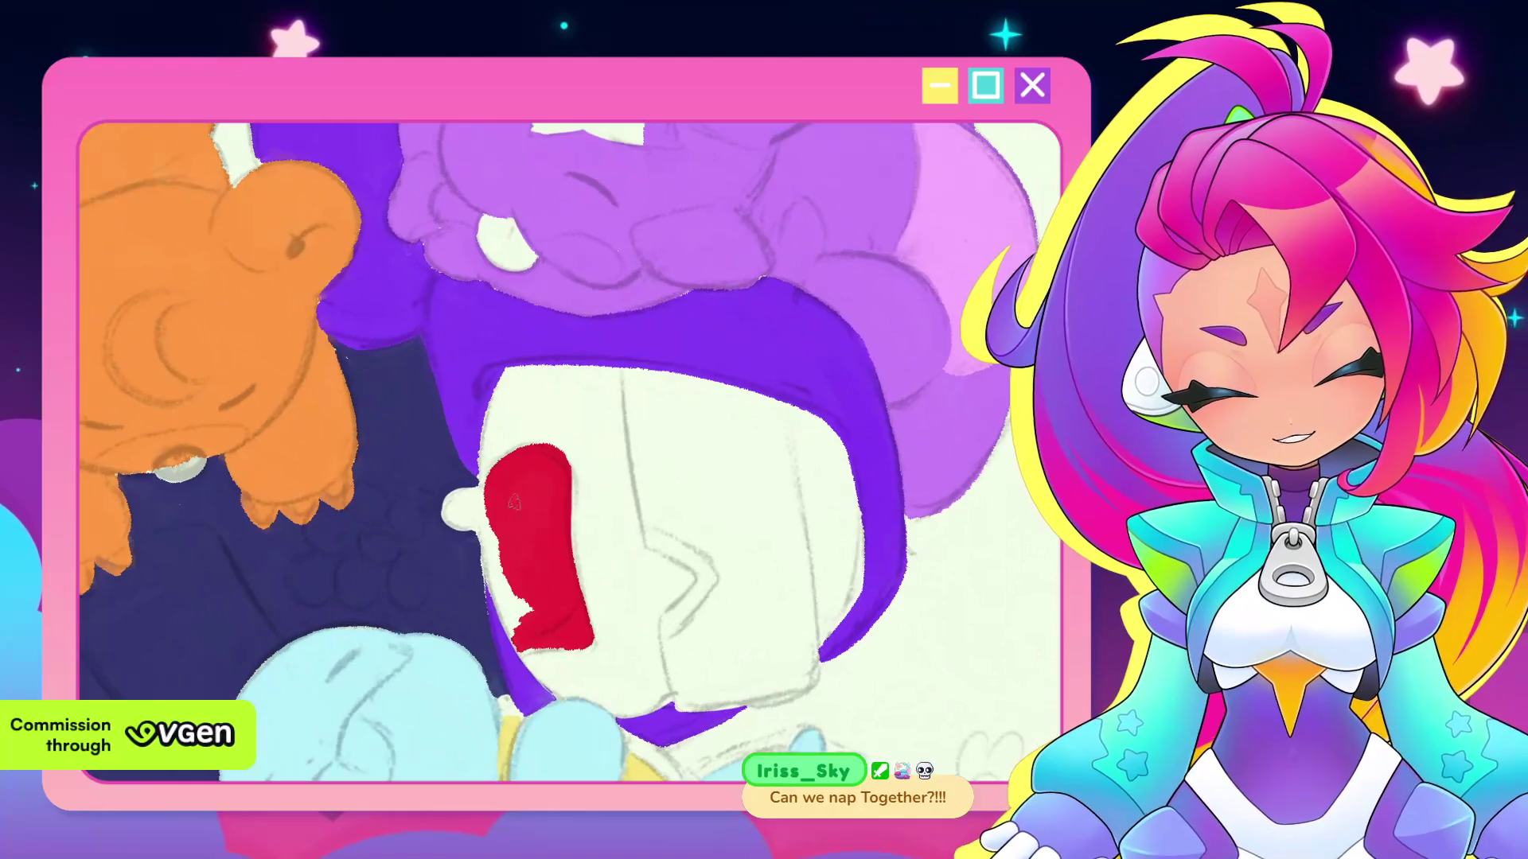
left_click_drag(514, 502, 526, 639)
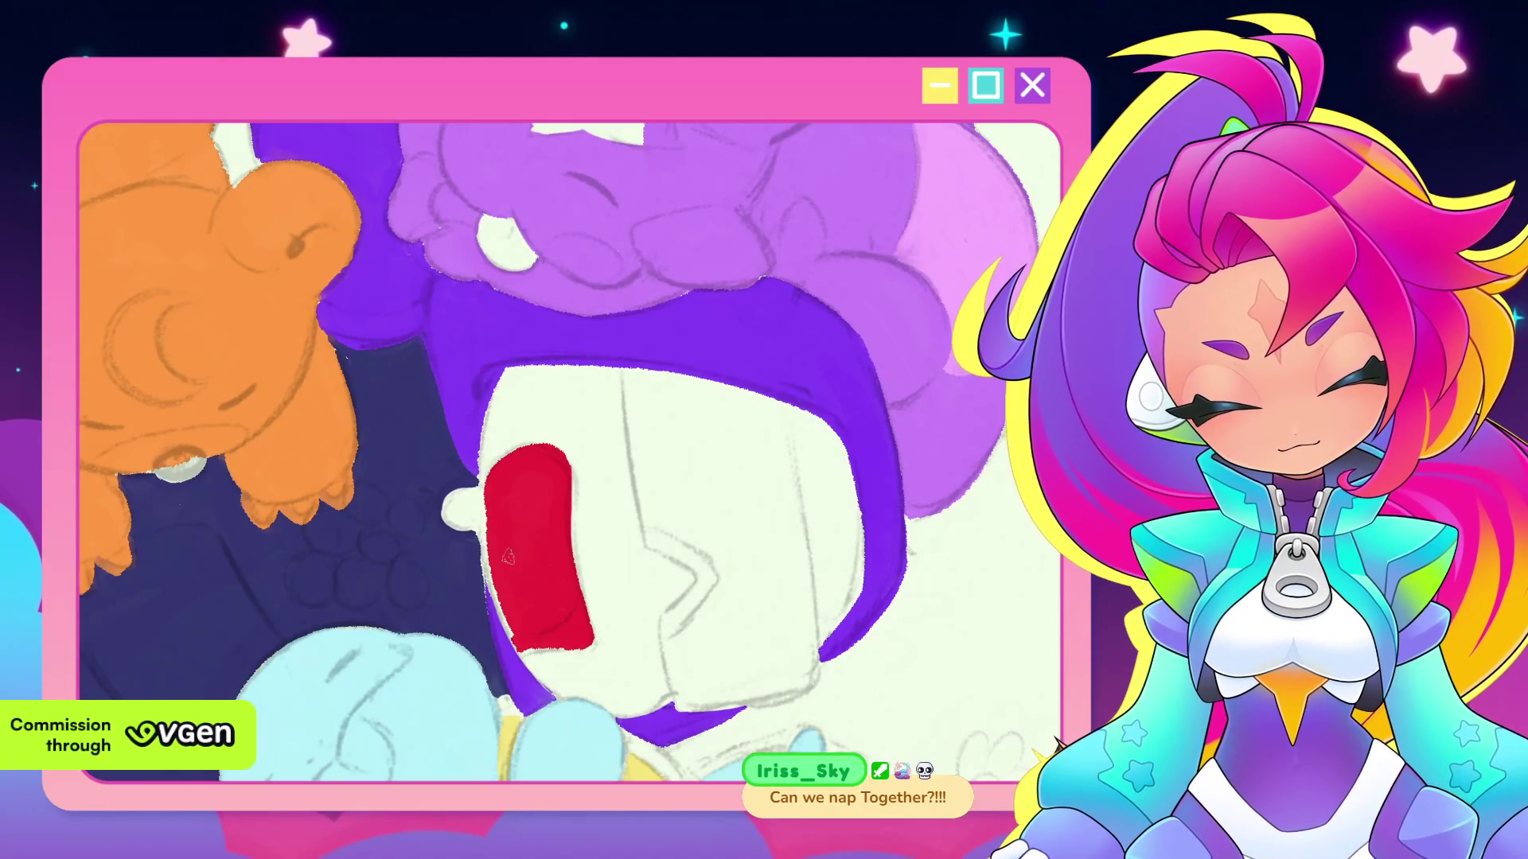
left_click_drag(509, 559, 519, 620)
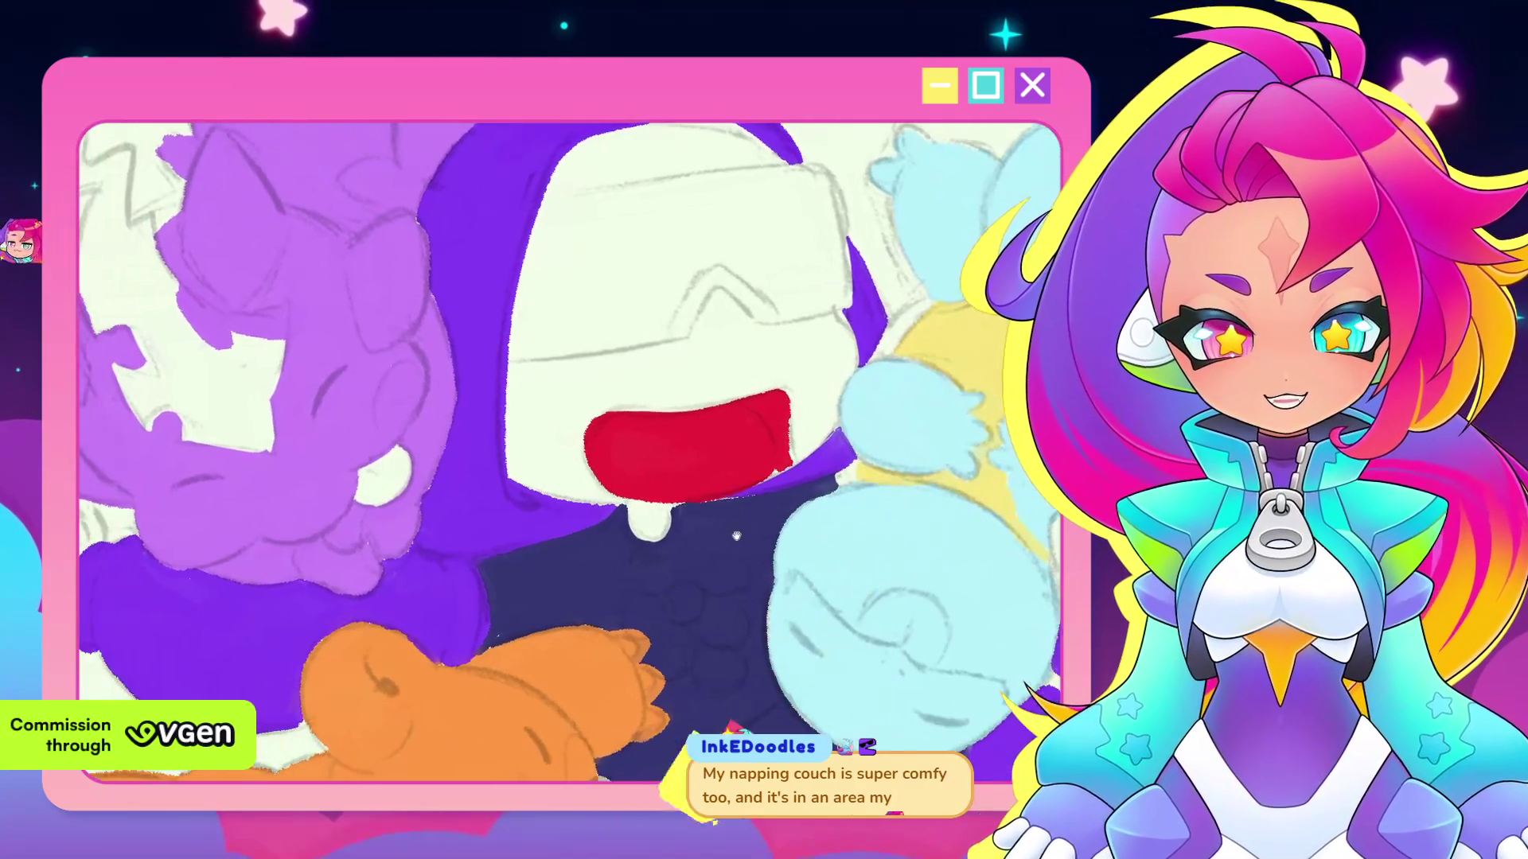
mouse_move(622, 510)
left_mouse_down()
mouse_move(702, 543)
mouse_move(712, 487)
left_mouse_up()
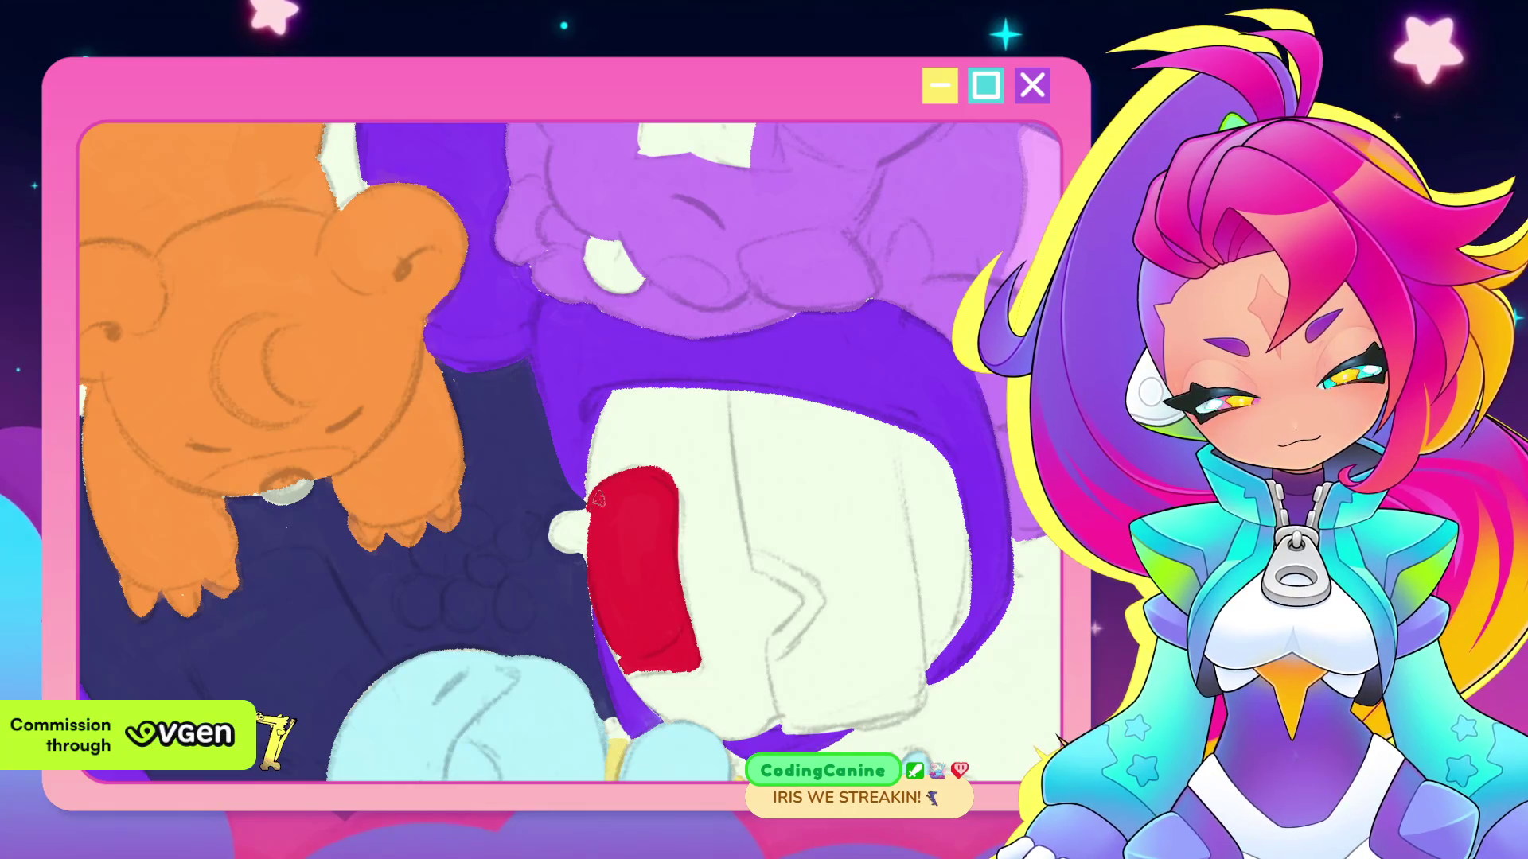
left_click_drag(590, 561, 620, 649)
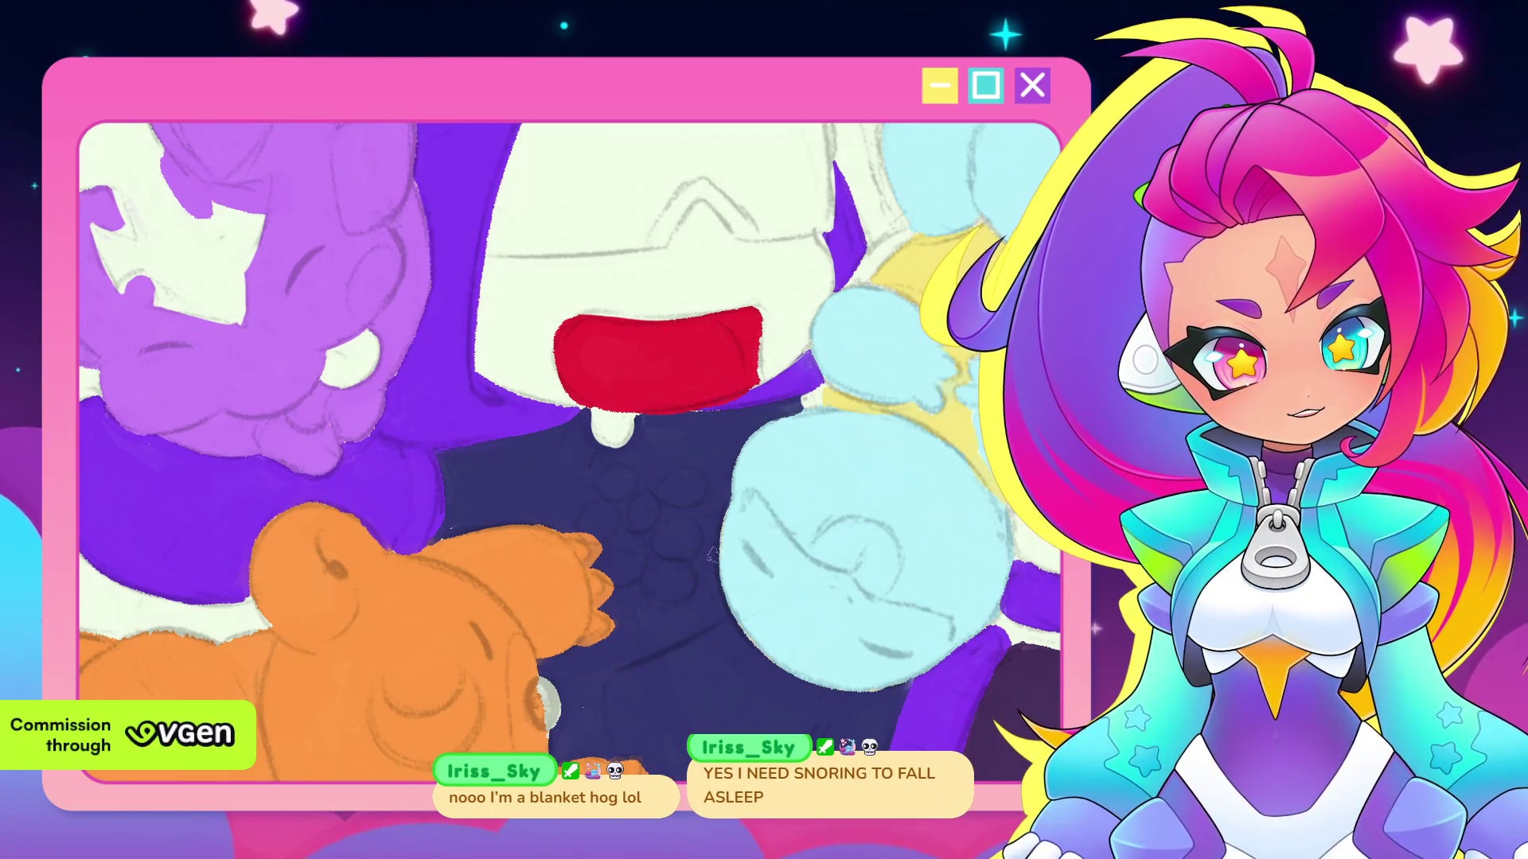
left_click_drag(711, 555, 732, 572)
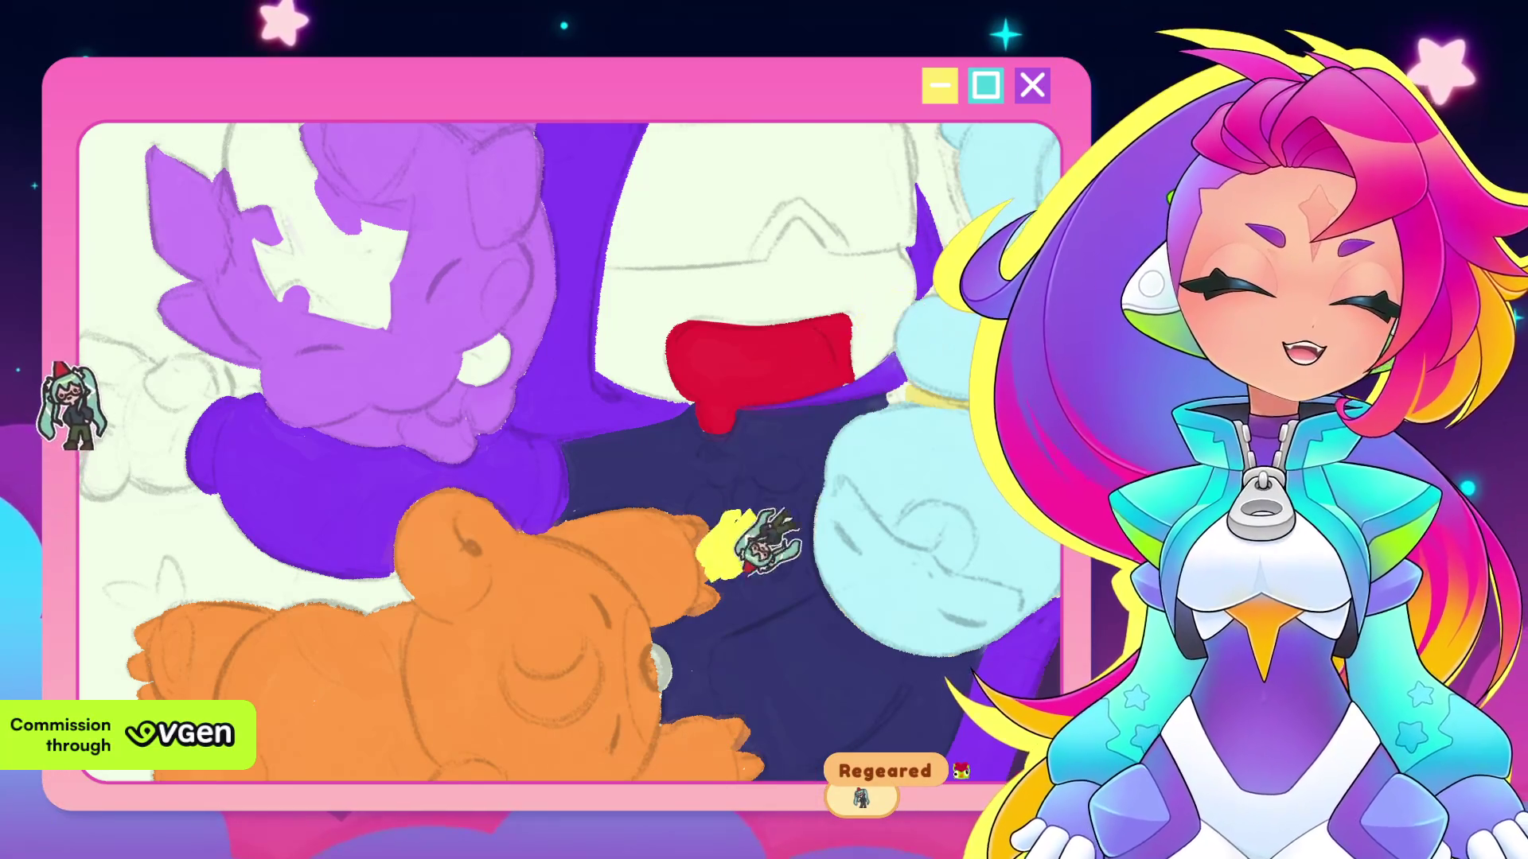
scroll(733, 554, "down", 3)
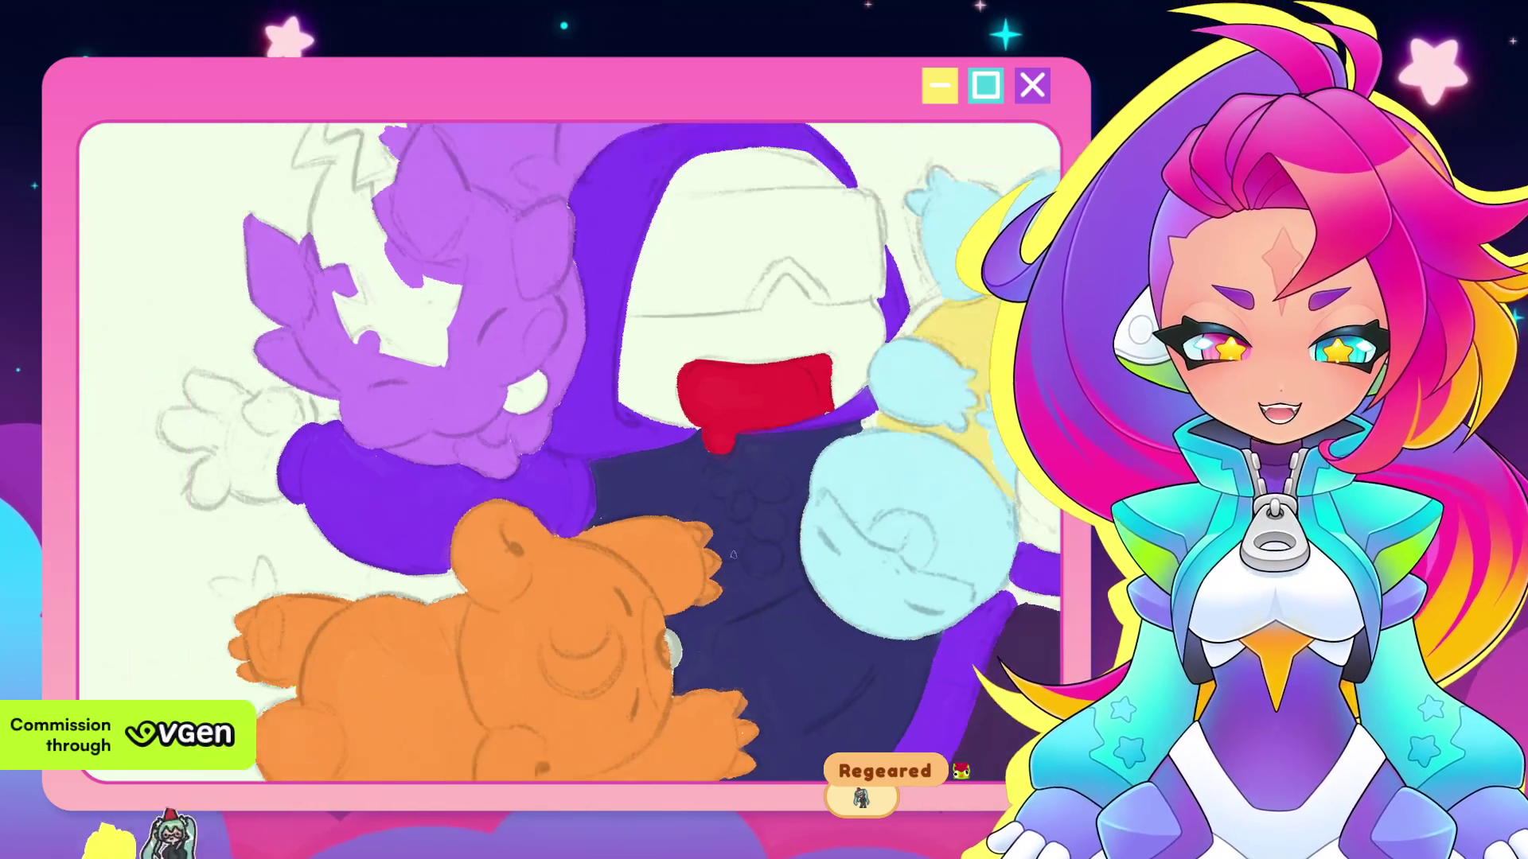
scroll(733, 554, "up", 2)
scroll(733, 554, "up", 2)
scroll(796, 478, "up", 2)
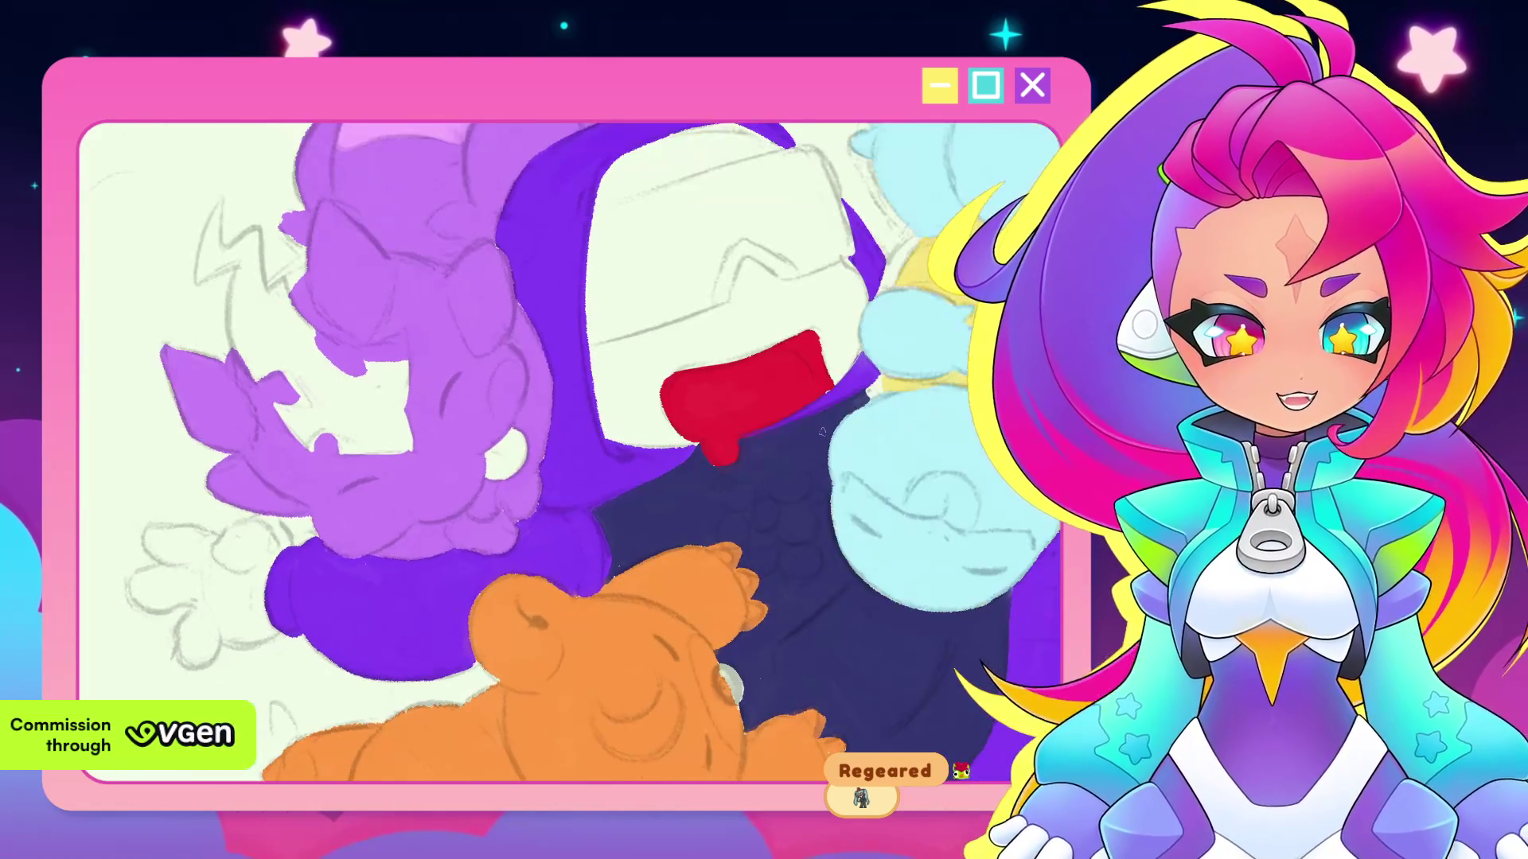
scroll(850, 401, "up", 2)
left_click_drag(850, 399, 747, 439)
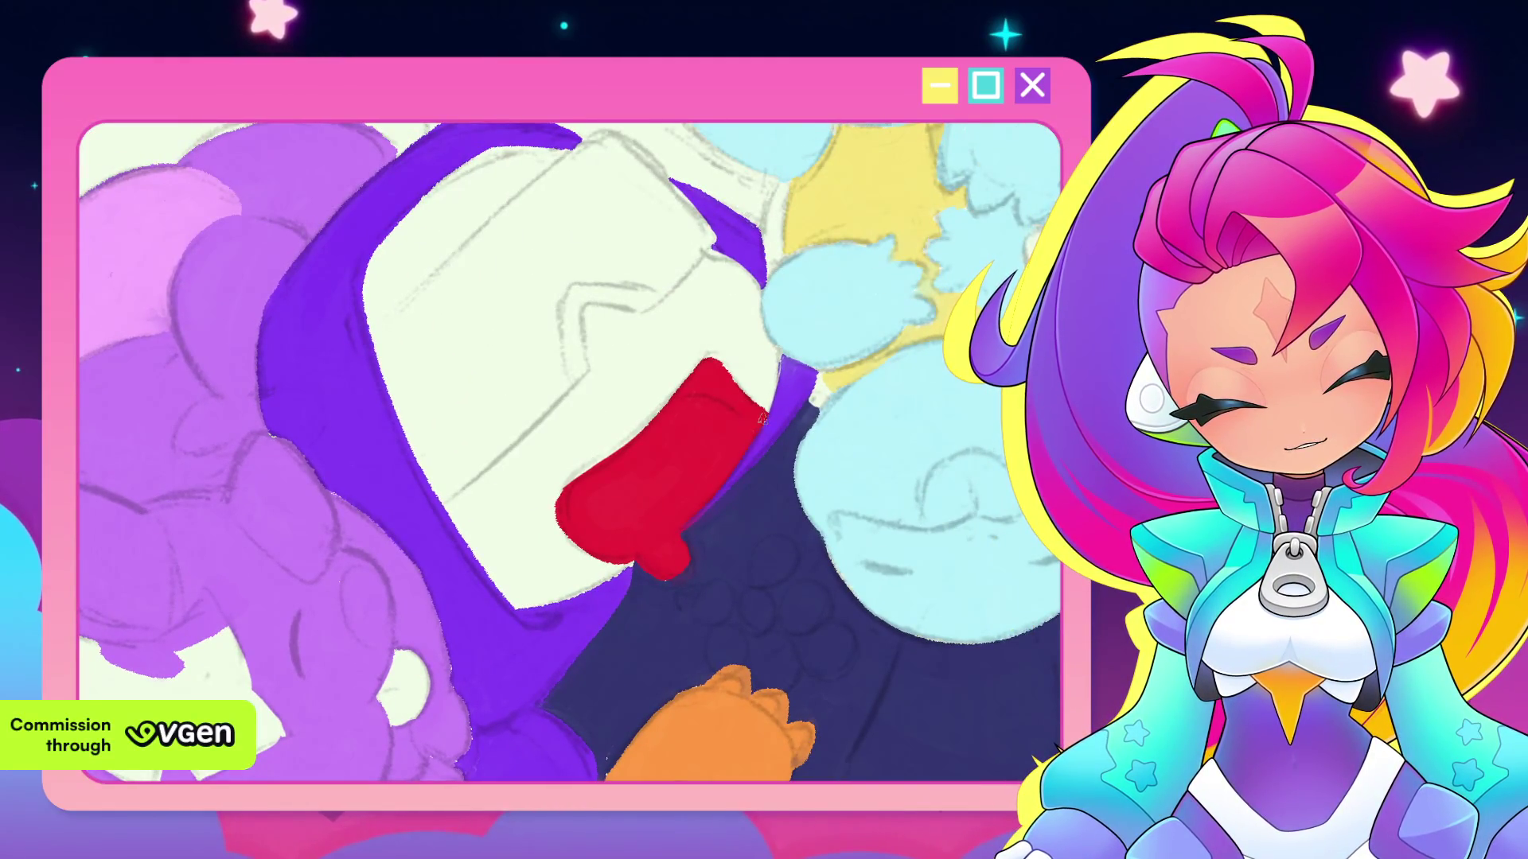
mouse_move(787, 409)
left_mouse_down()
mouse_move(843, 386)
mouse_move(828, 482)
left_mouse_up()
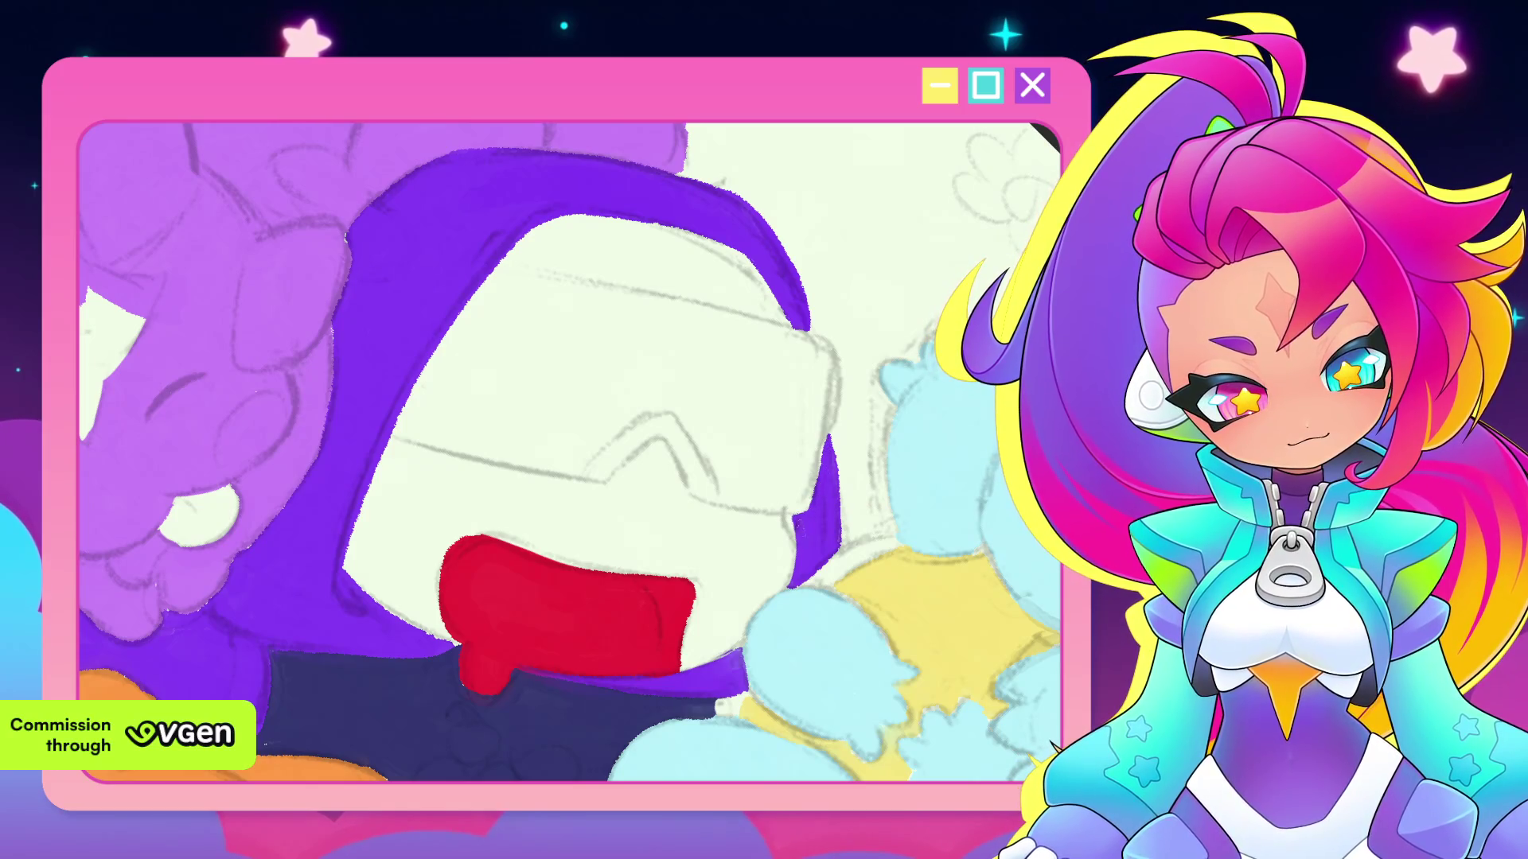
left_click_drag(806, 503, 829, 446)
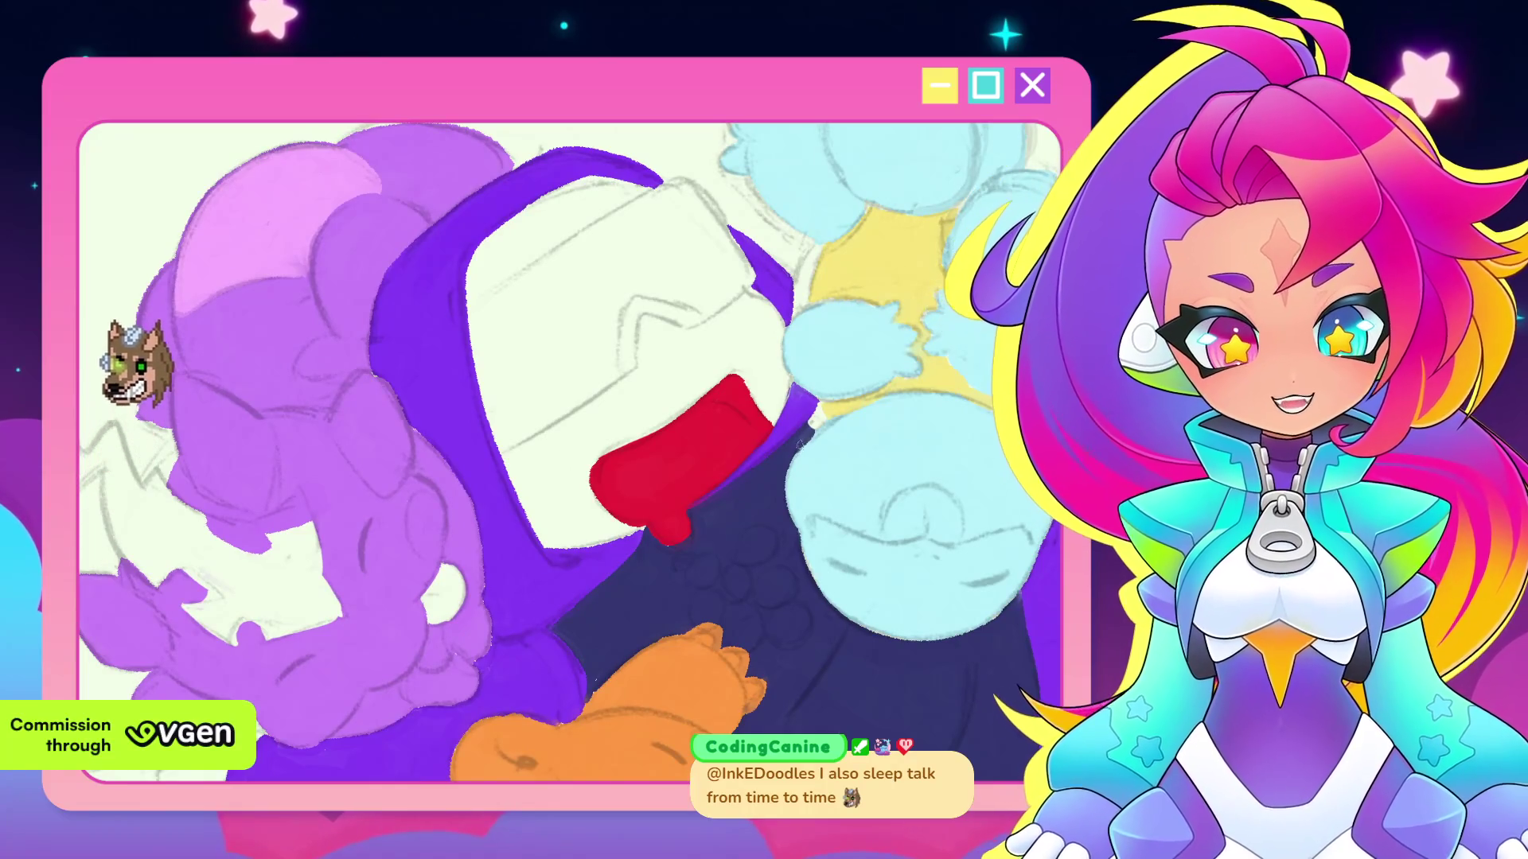
scroll(860, 434, "down", 5)
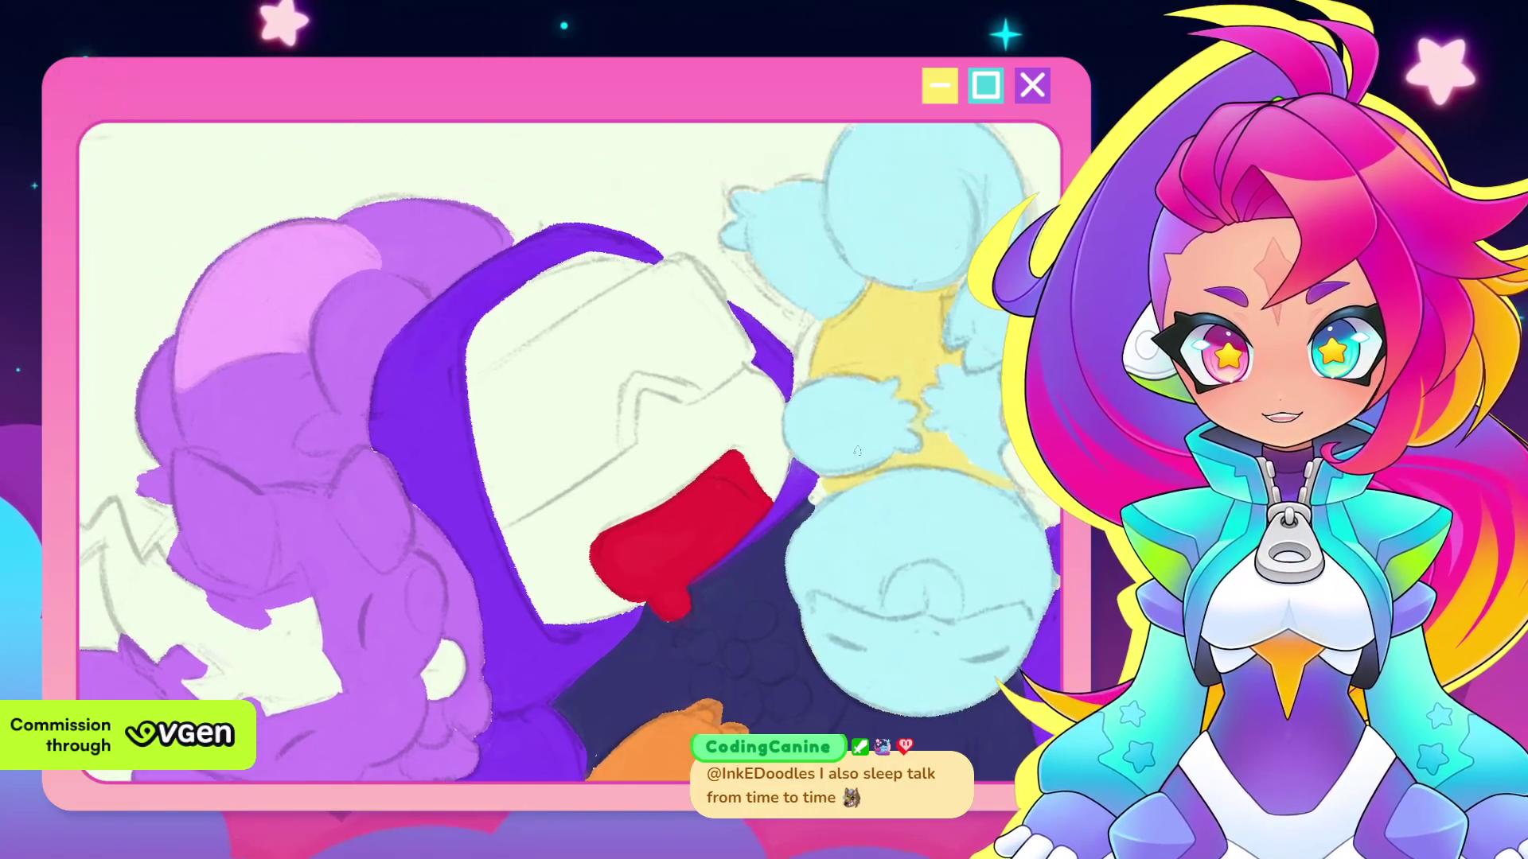
scroll(863, 443, "up", 5)
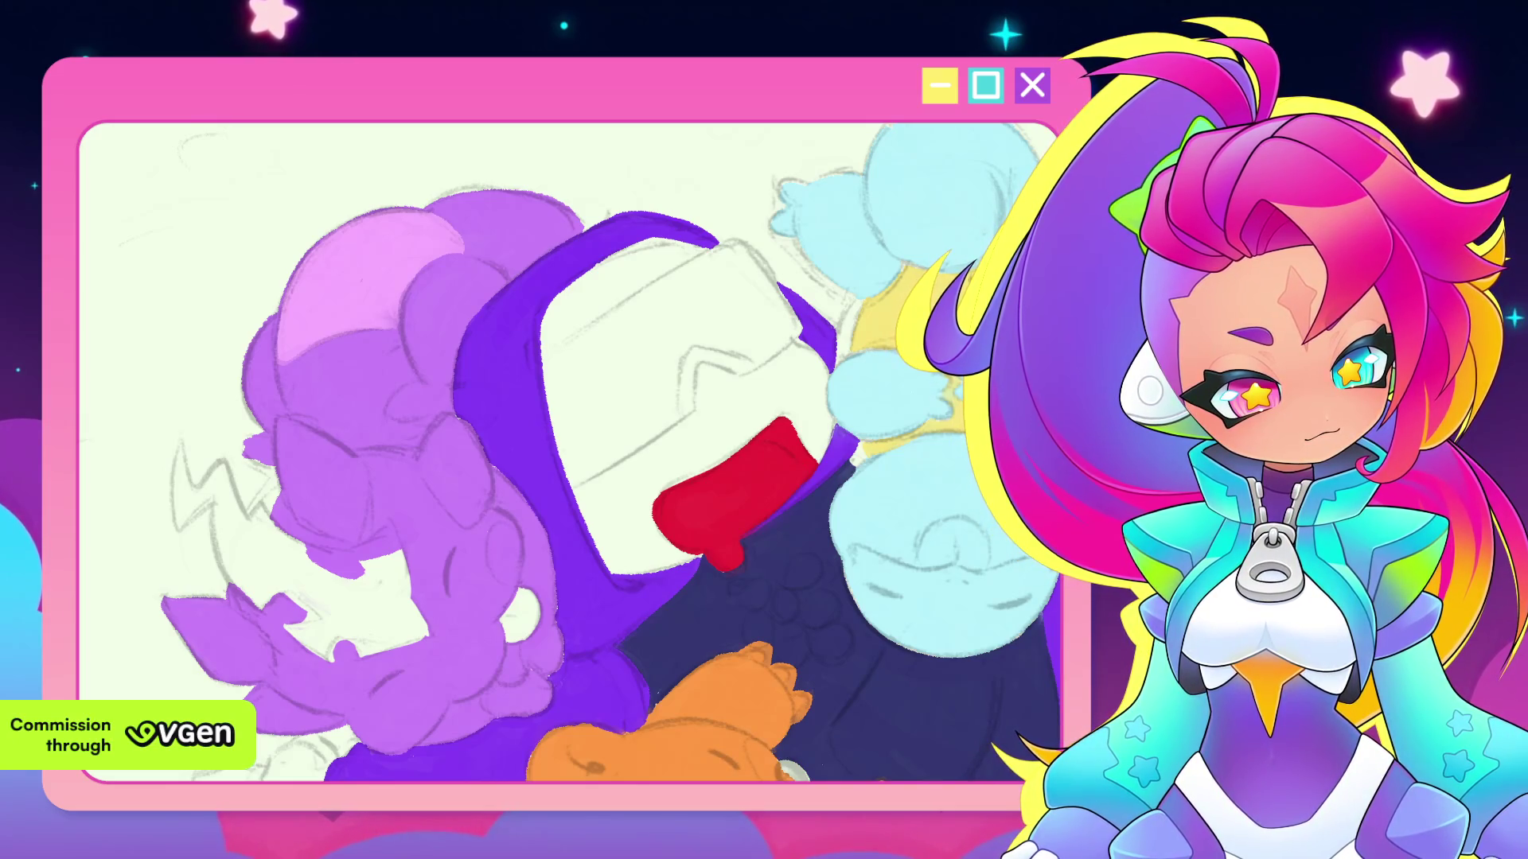
scroll(890, 470, "down", 2)
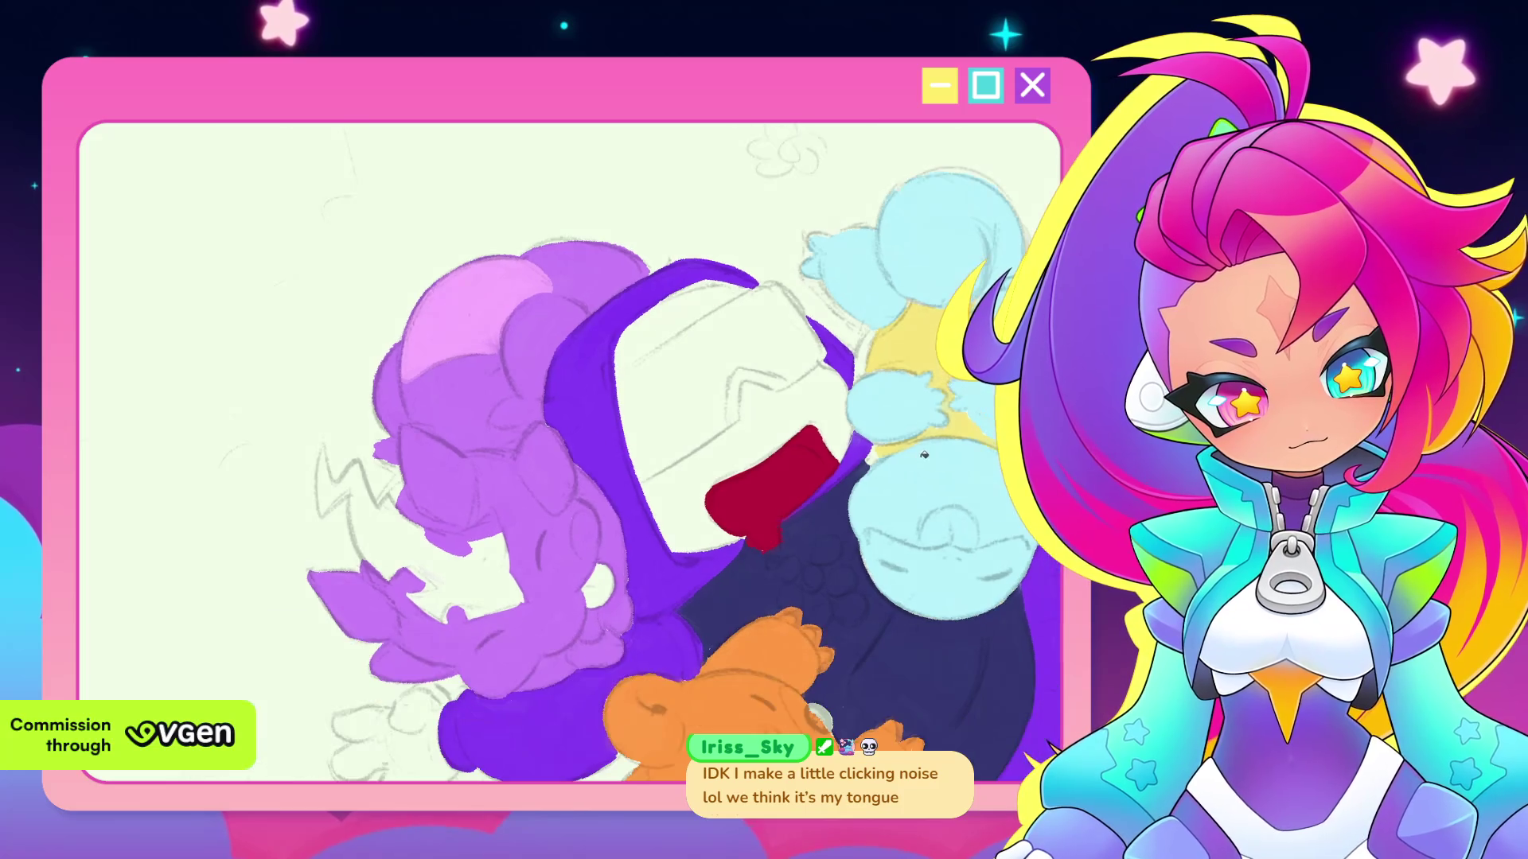
Zoom in and rotate the canvas so the sleeping figure's mouth sits at the top
scroll(890, 470, "up", 2)
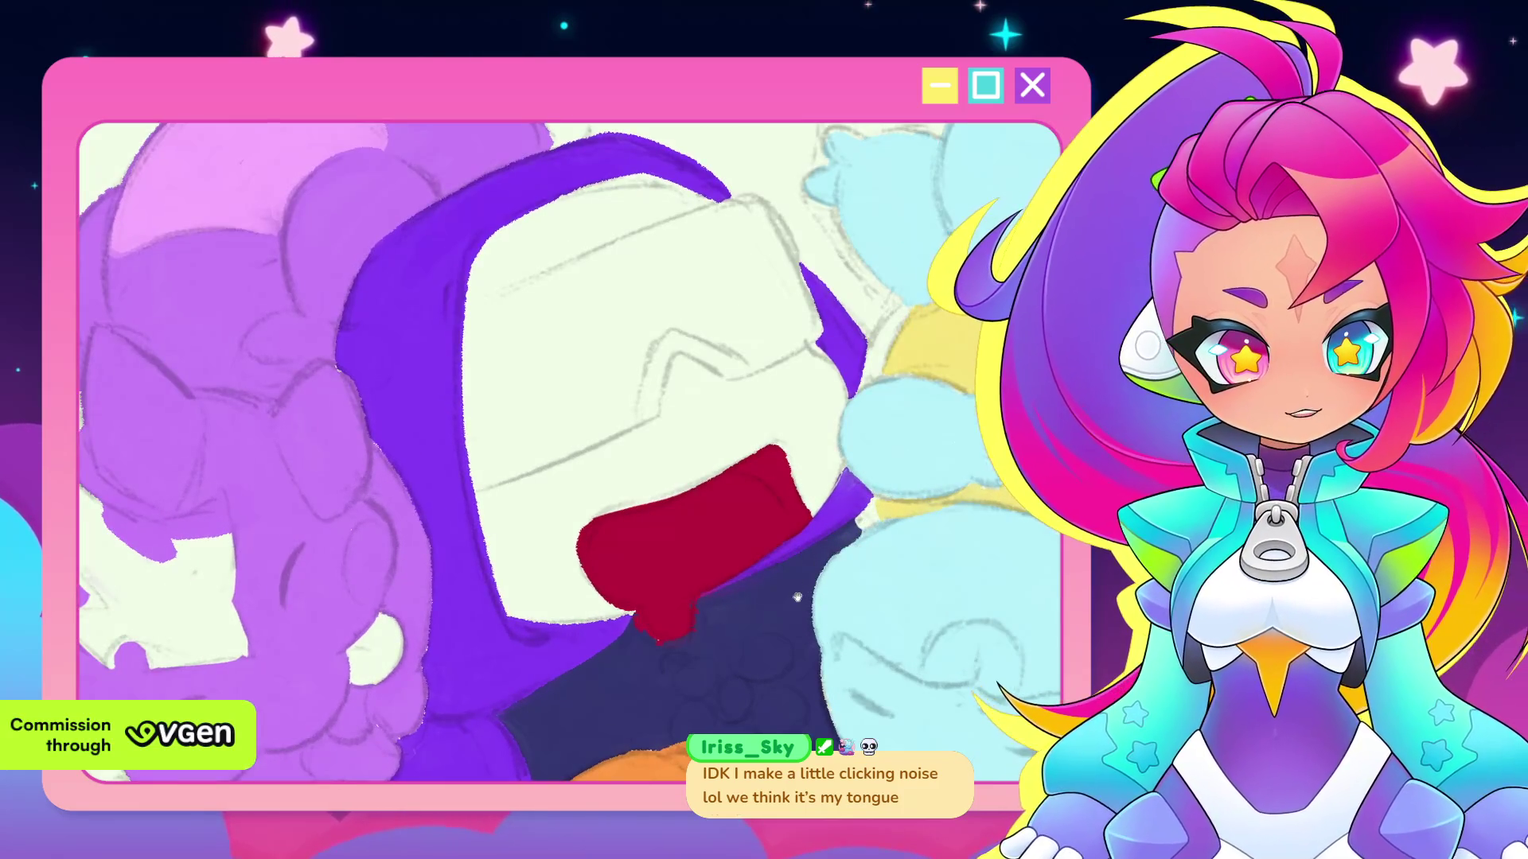
scroll(827, 526, "up", 1)
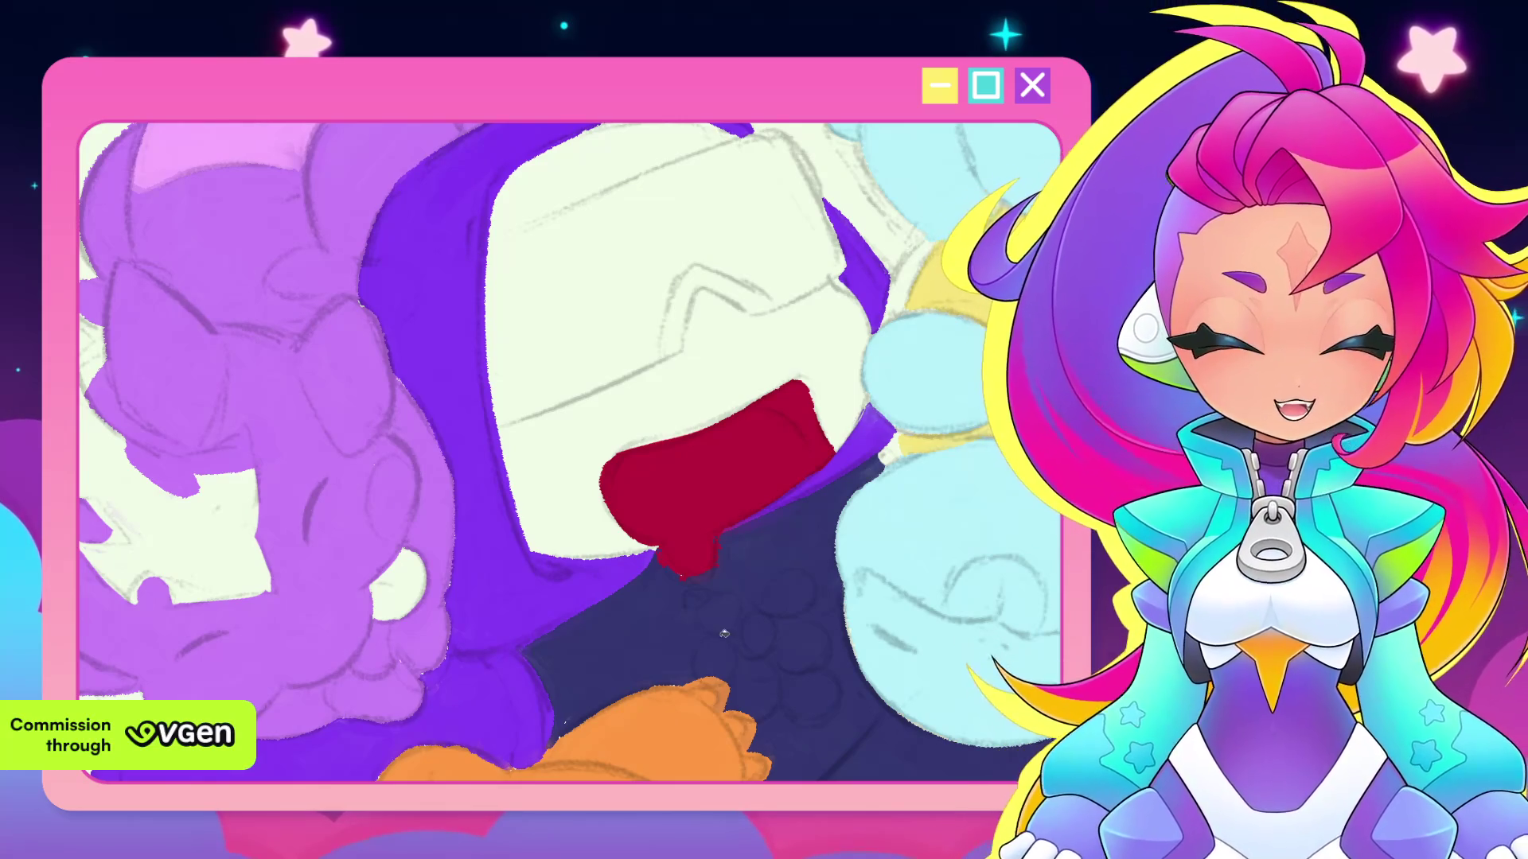
scroll(725, 631, "up", 2)
scroll(740, 589, "up", 2)
scroll(756, 549, "up", 2)
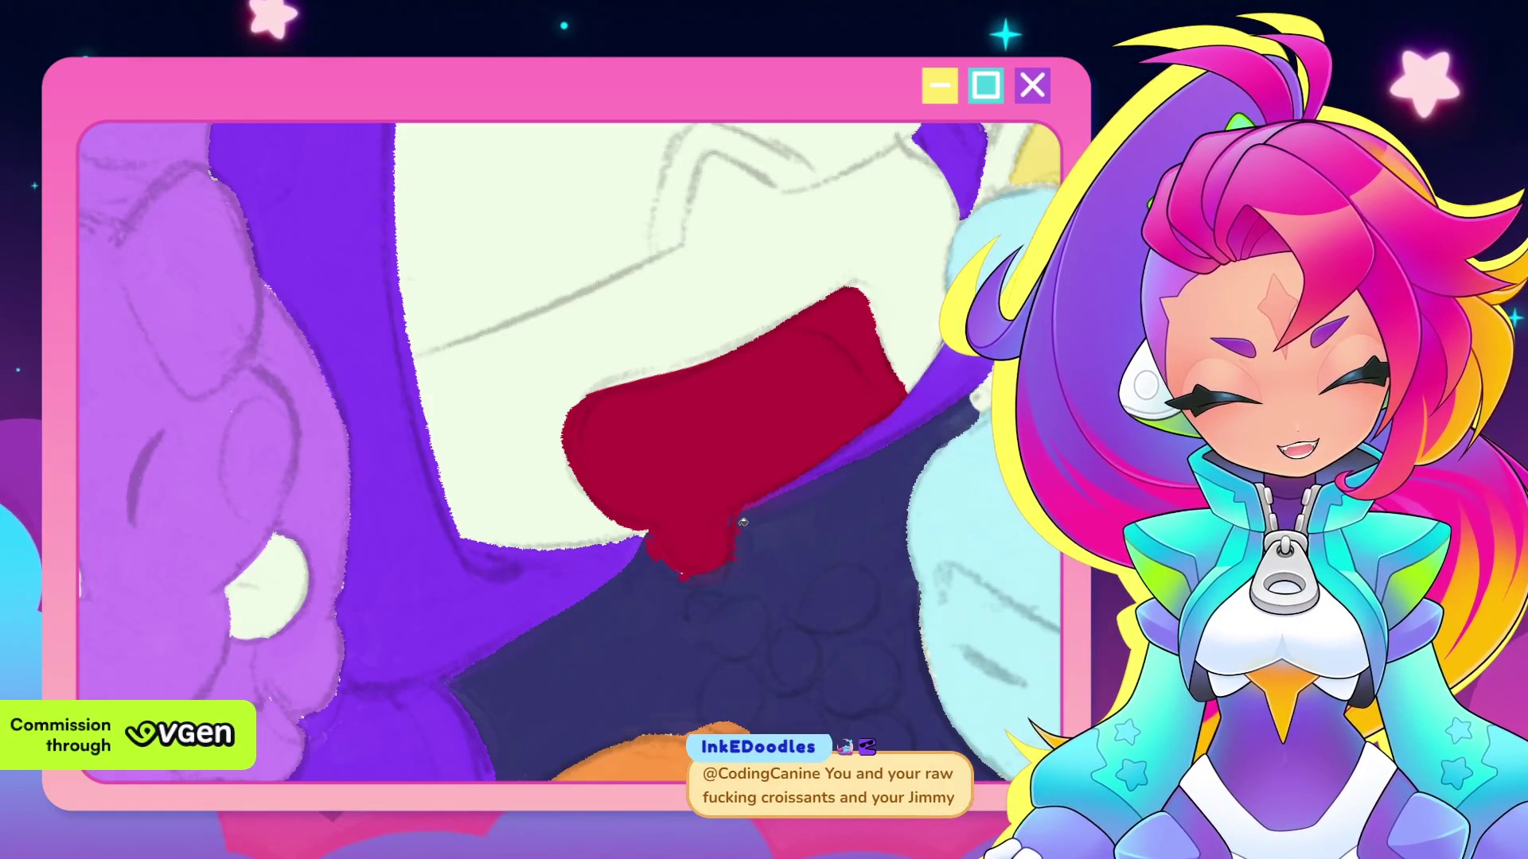
scroll(742, 529, "up", 2)
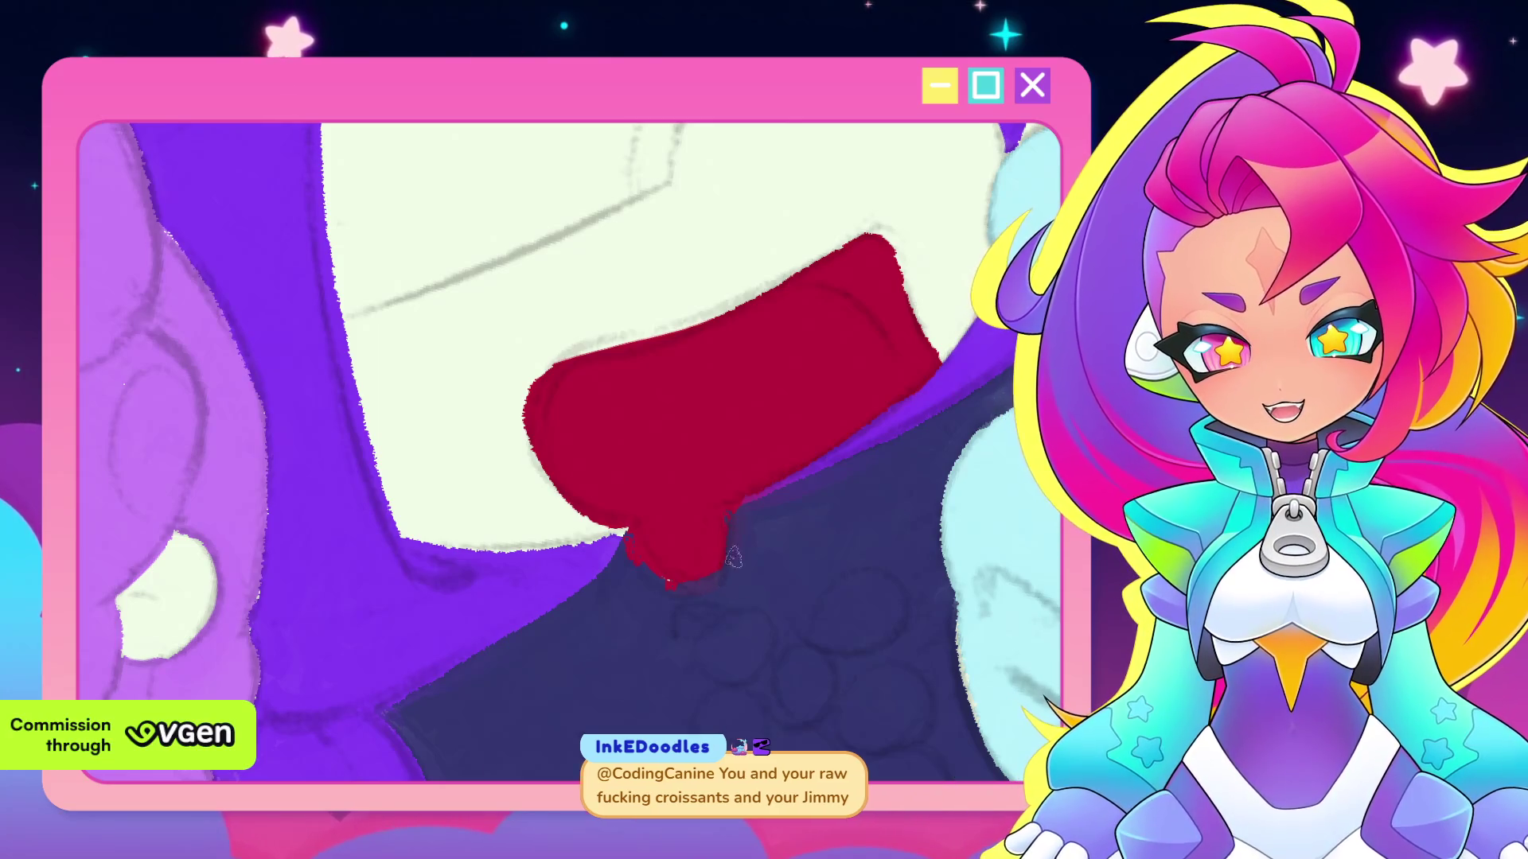
left_click_drag(730, 532, 572, 514)
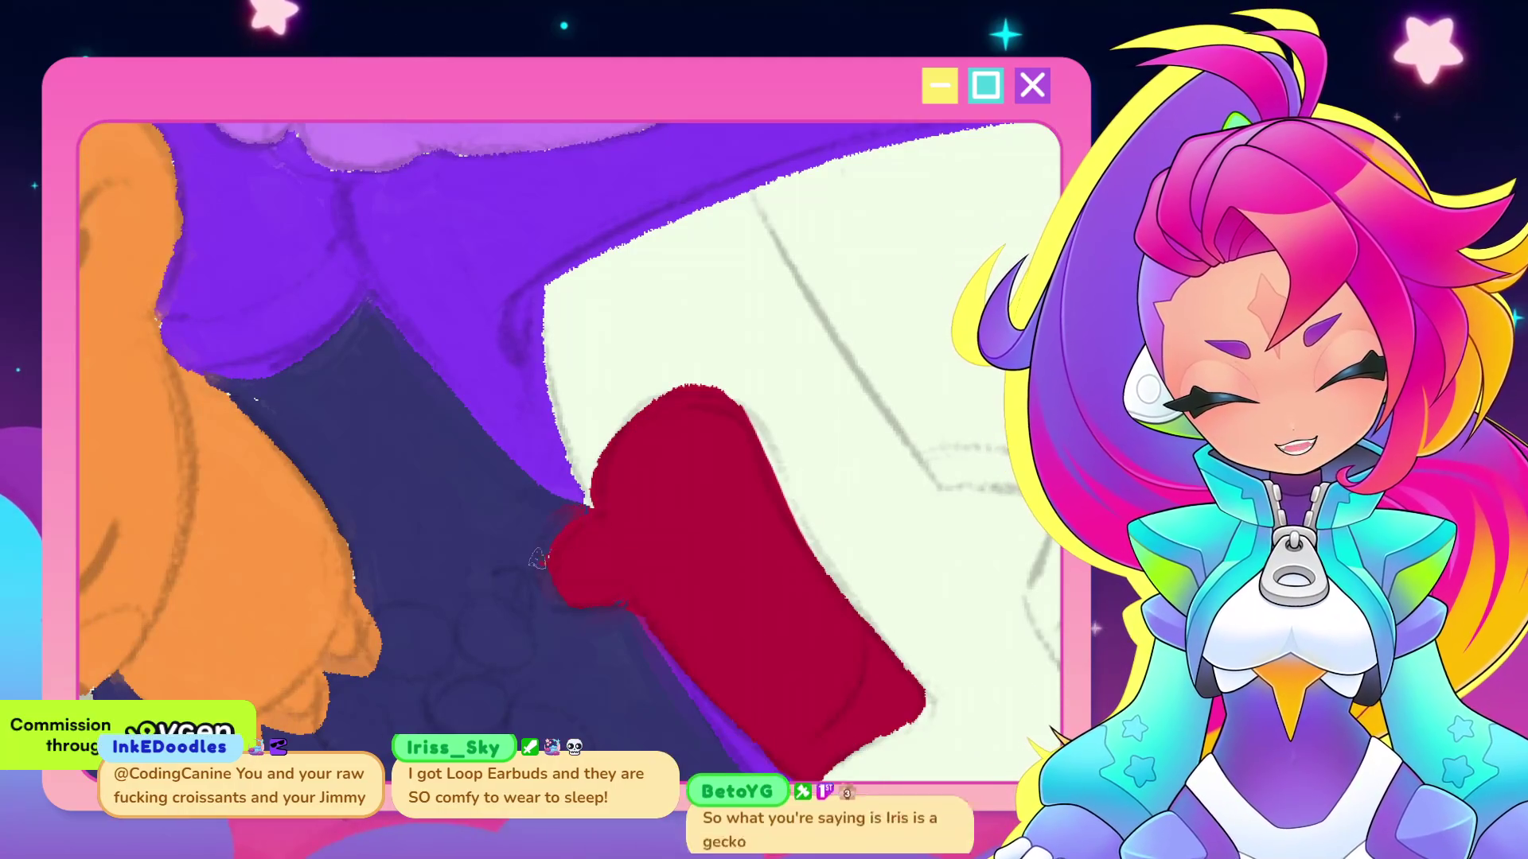
left_click_drag(682, 473, 736, 509)
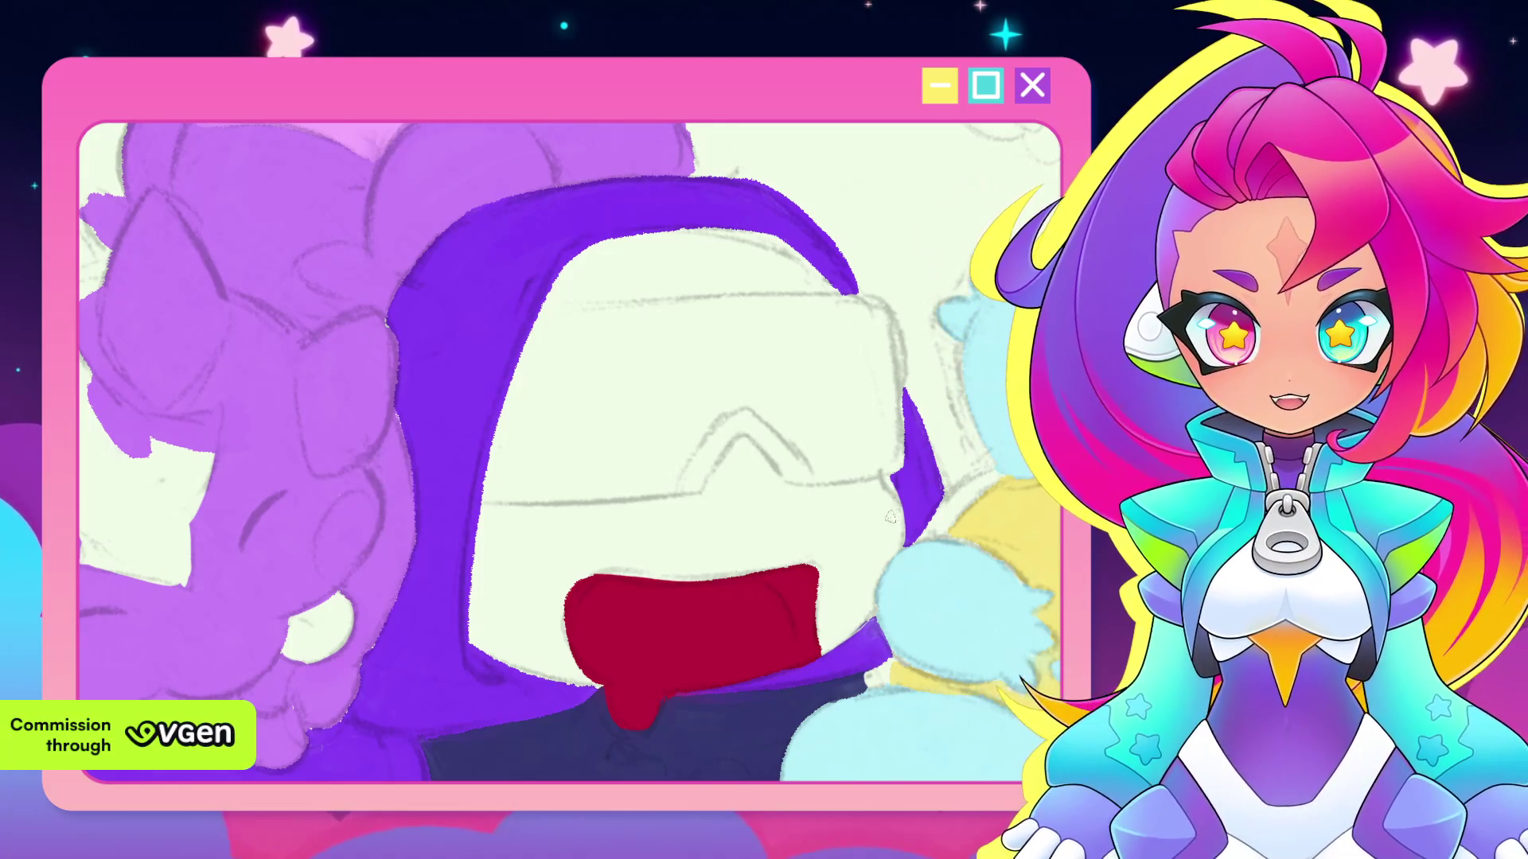
Work the deep crimson fill into the mouth, panning and zooming around the face
left_click_drag(736, 618, 804, 616)
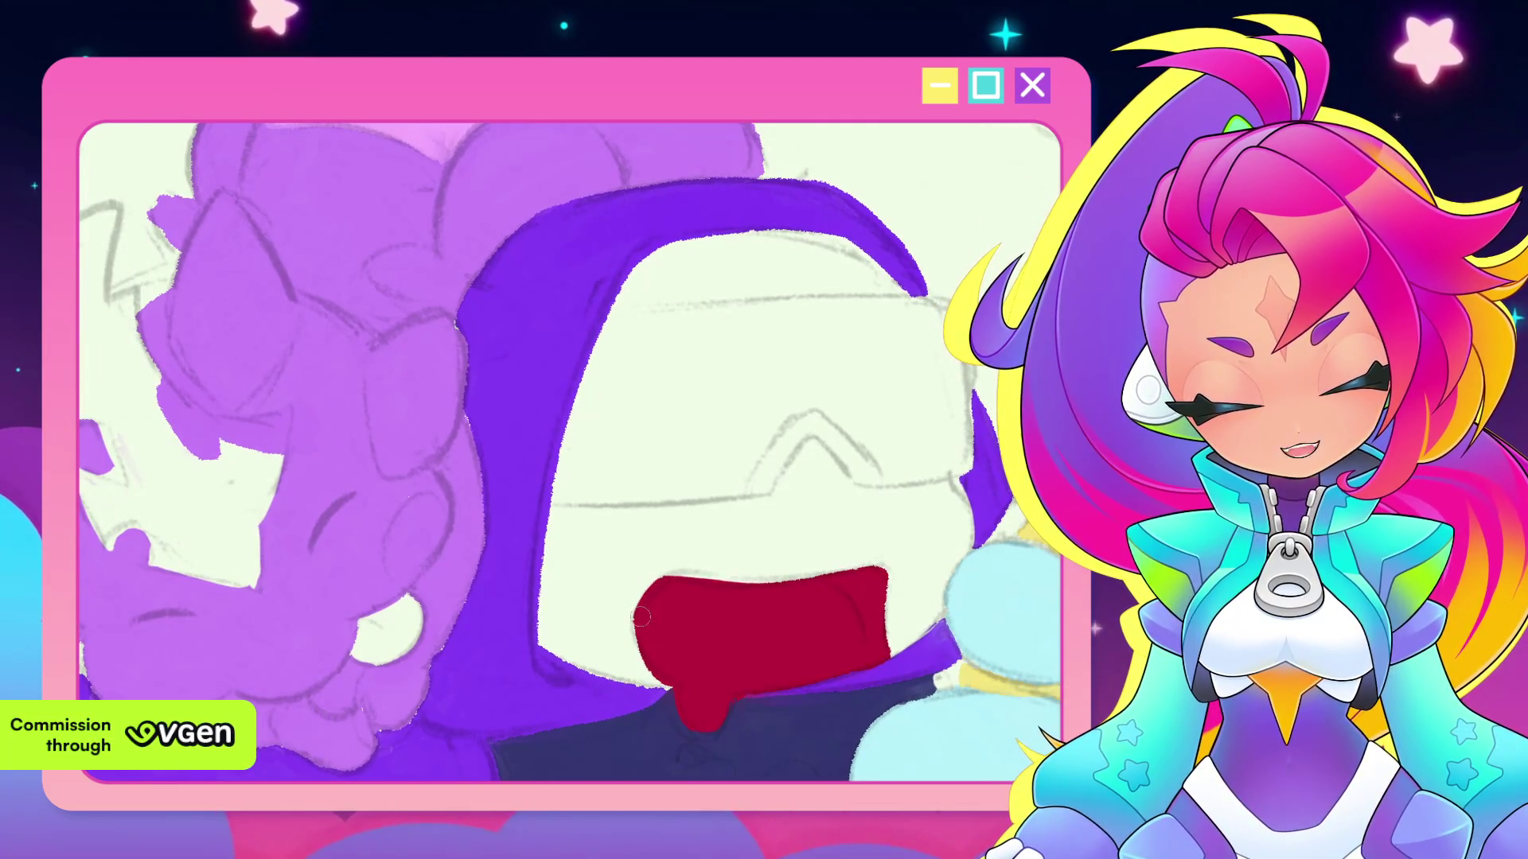
scroll(649, 647, "down", 2)
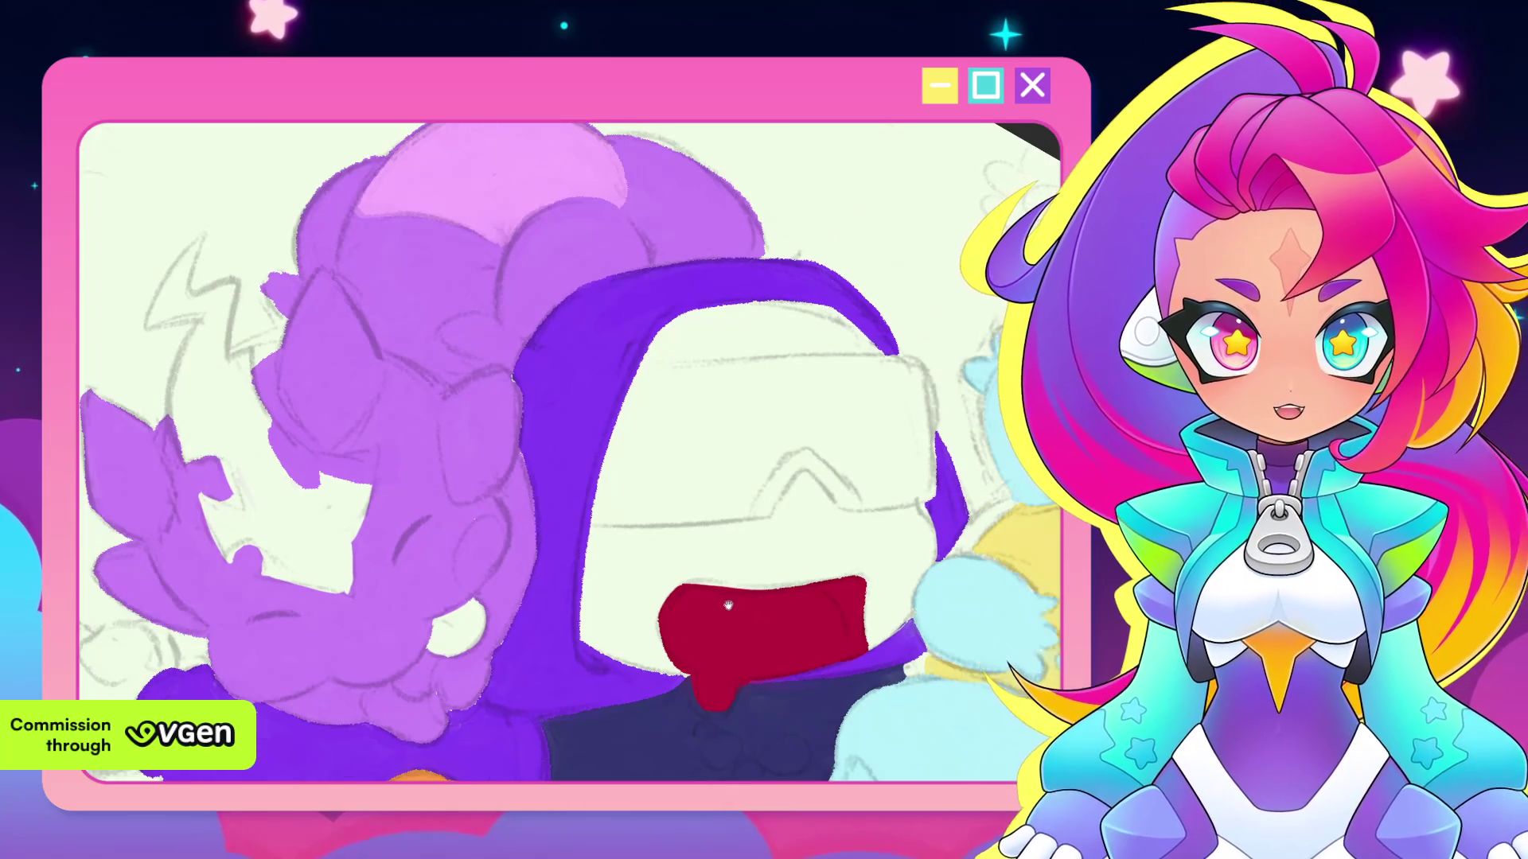
left_click_drag(648, 647, 739, 607)
scroll(730, 579, "up", 1)
scroll(746, 601, "up", 1)
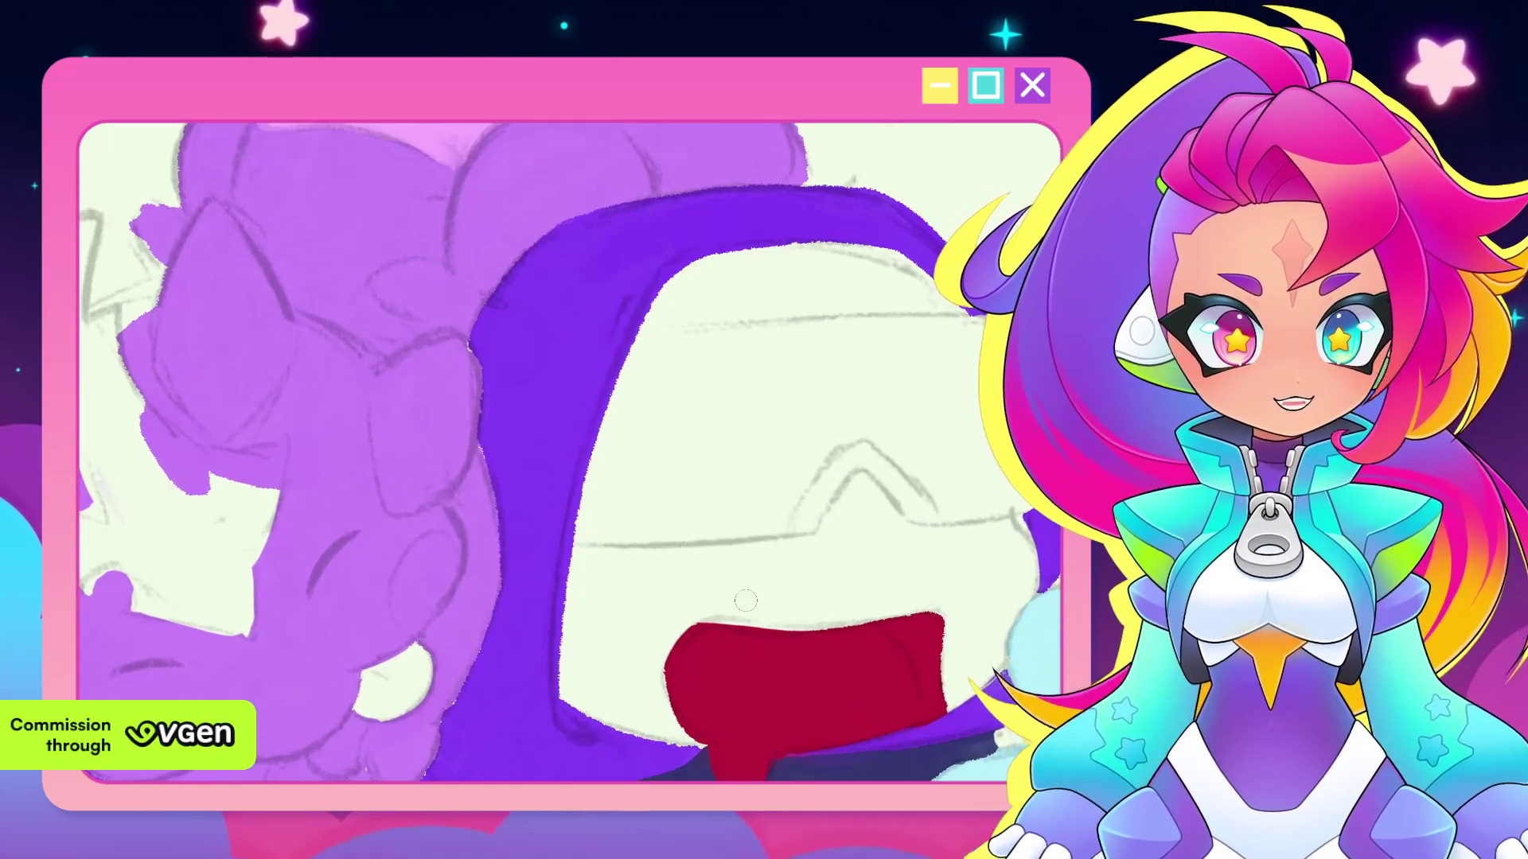
scroll(737, 643, "up", 1)
scroll(700, 617, "up", 1)
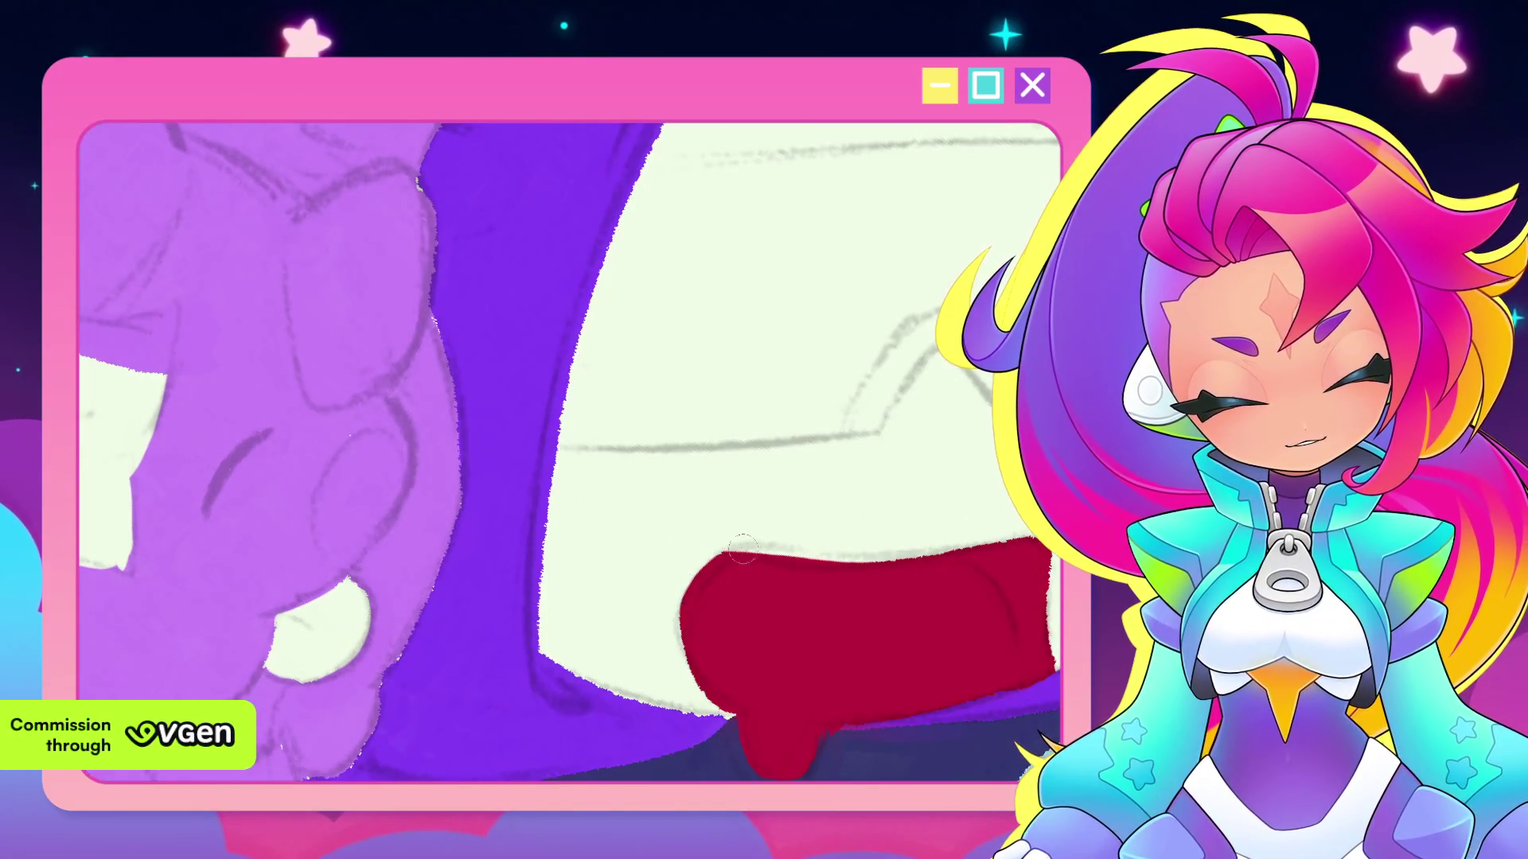
scroll(681, 658, "down", 3)
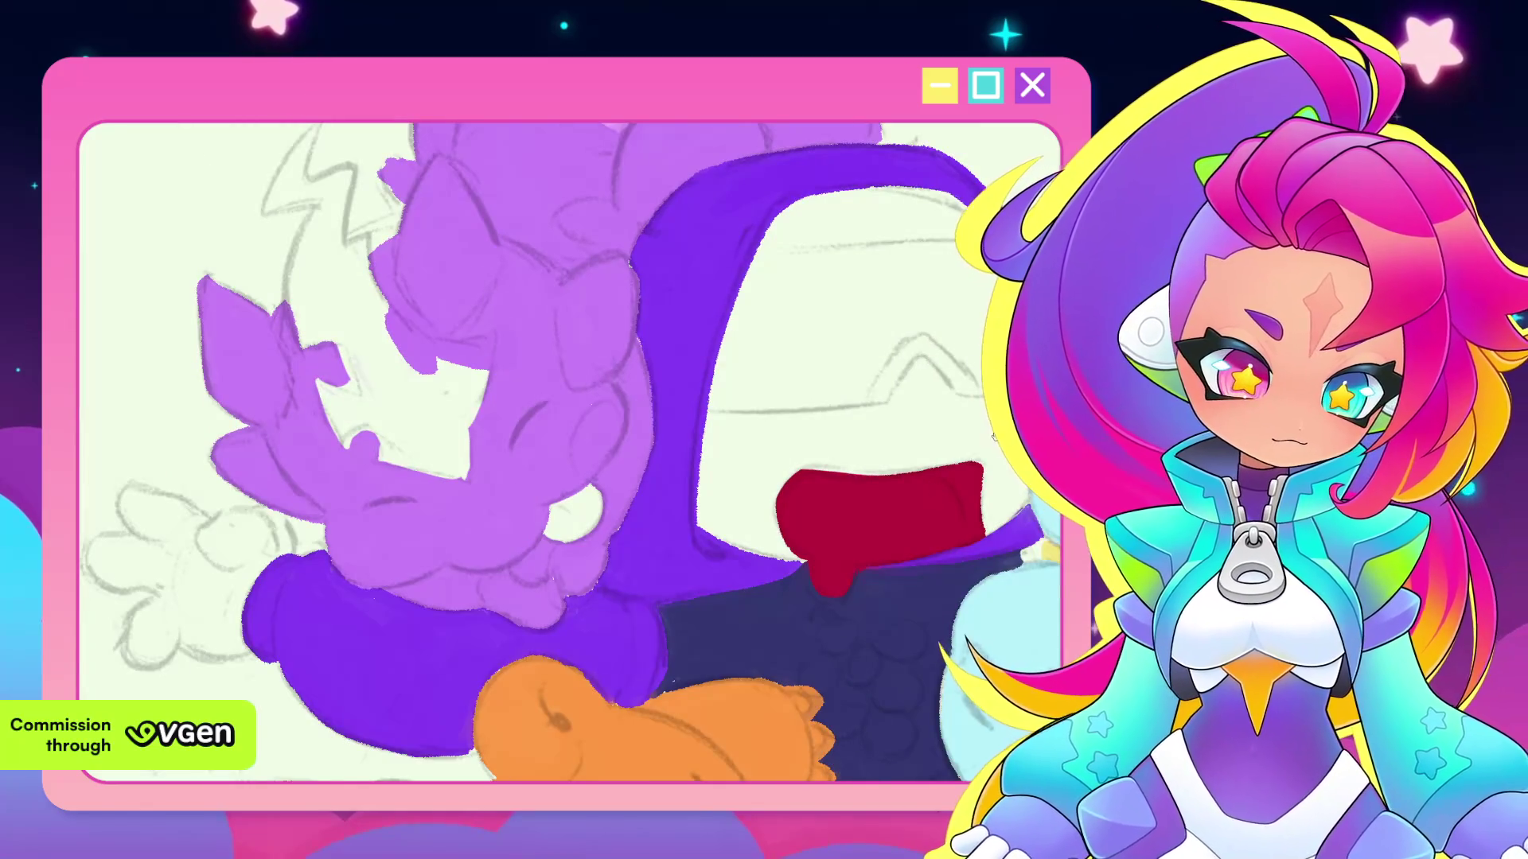
scroll(862, 514, "up", 1)
scroll(862, 513, "down", 2)
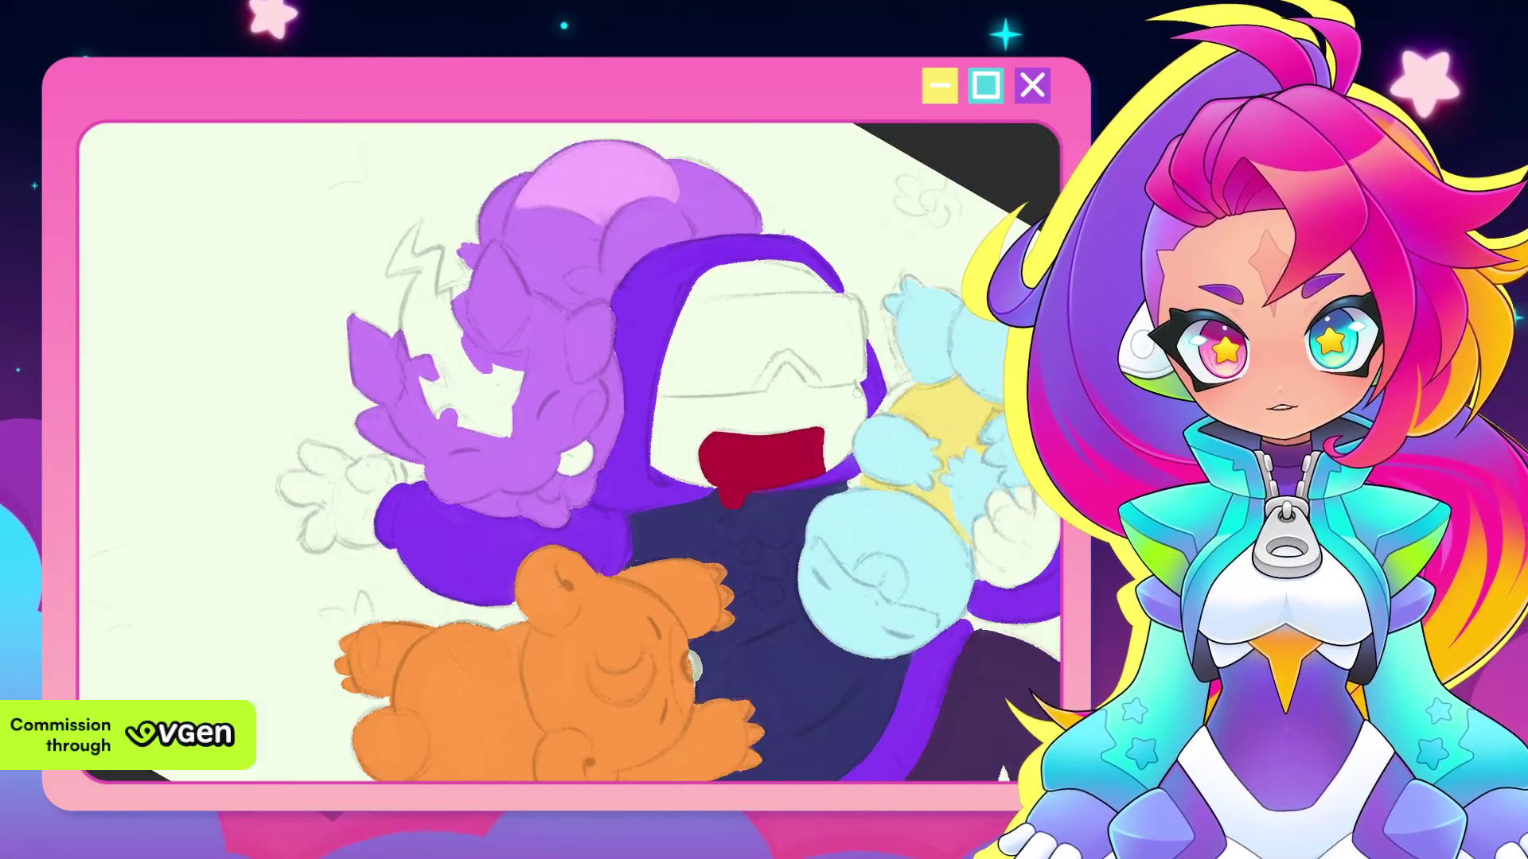
scroll(862, 514, "down", 3)
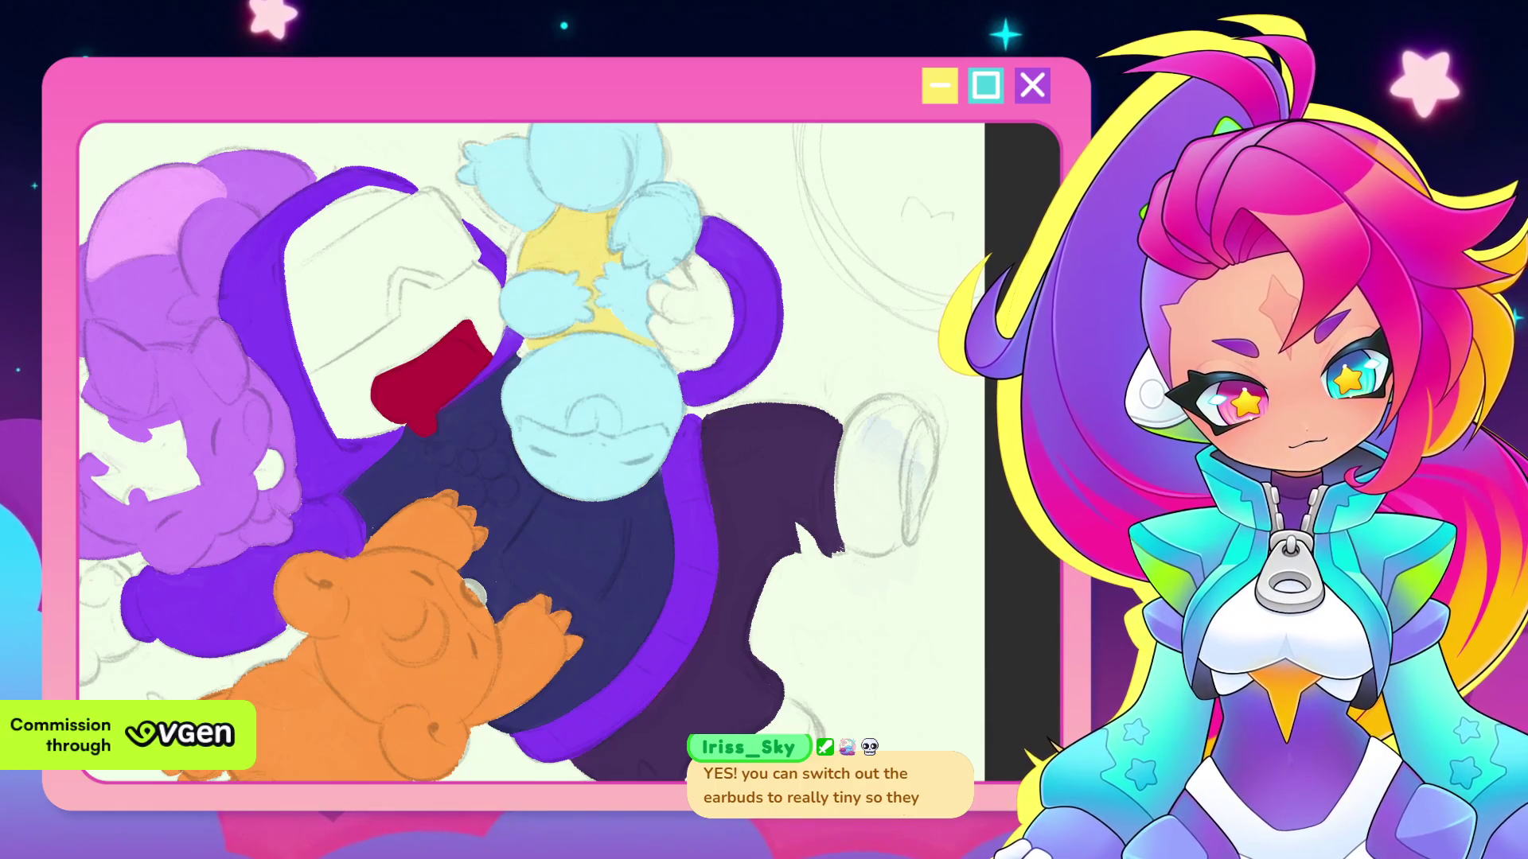
scroll(532, 452, "down", 2)
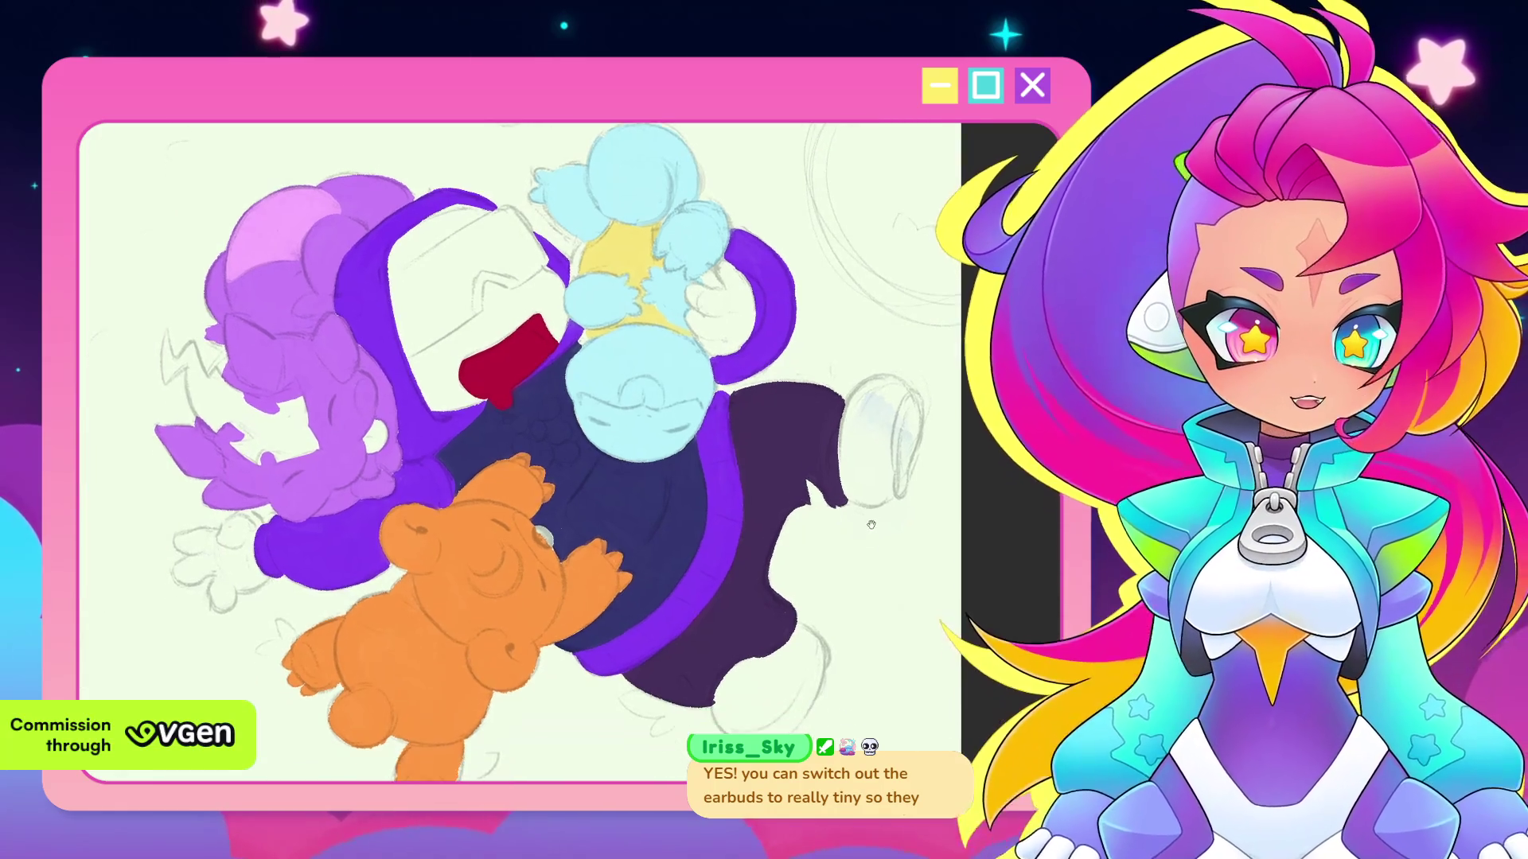
scroll(532, 452, "down", 2)
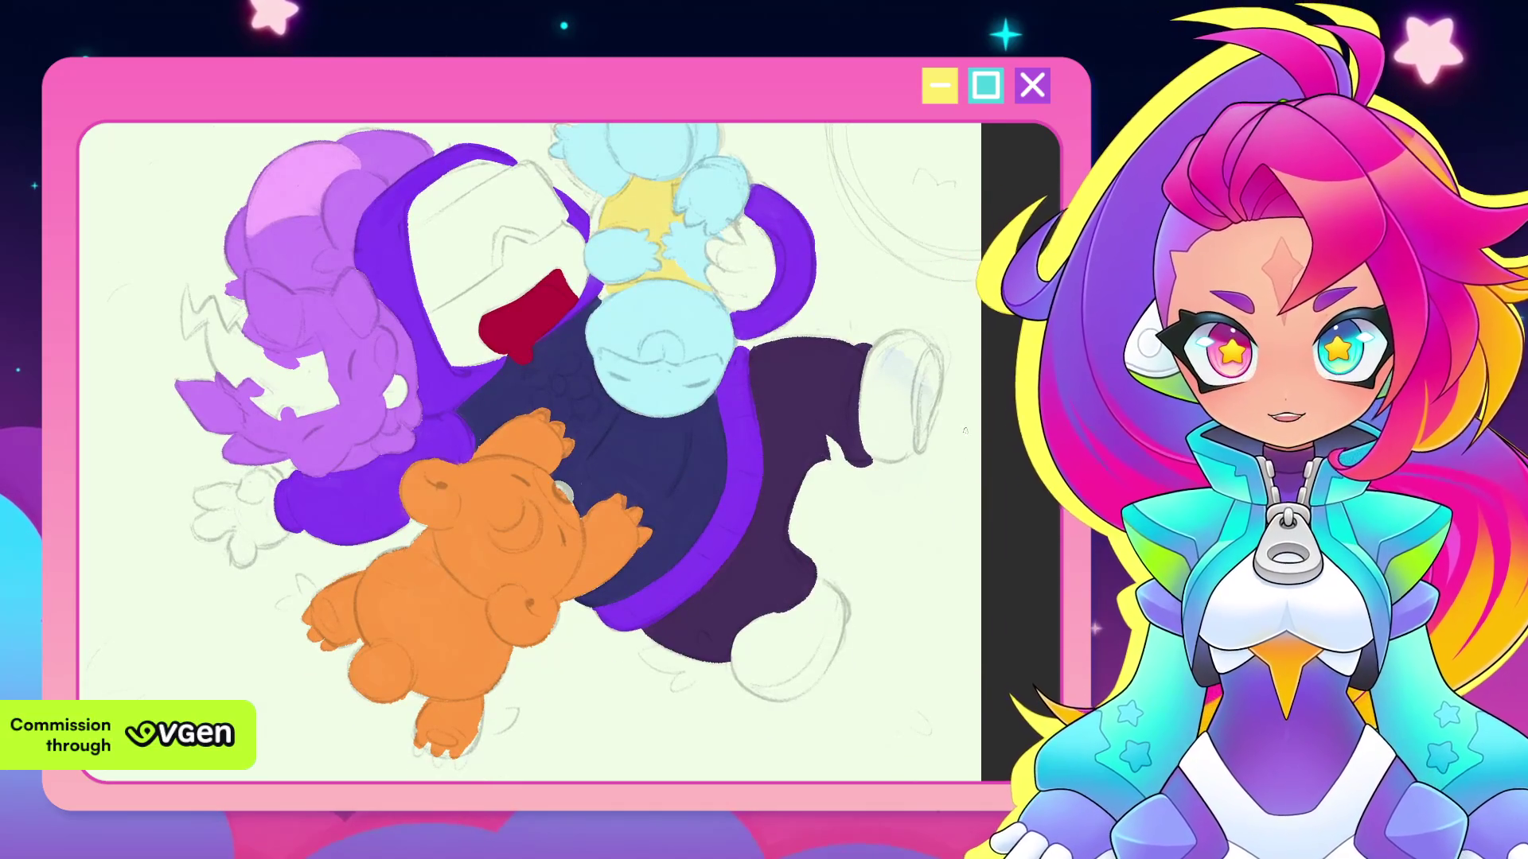
mouse_move(975, 538)
left_mouse_down()
mouse_move(970, 488)
mouse_move(927, 429)
left_mouse_up()
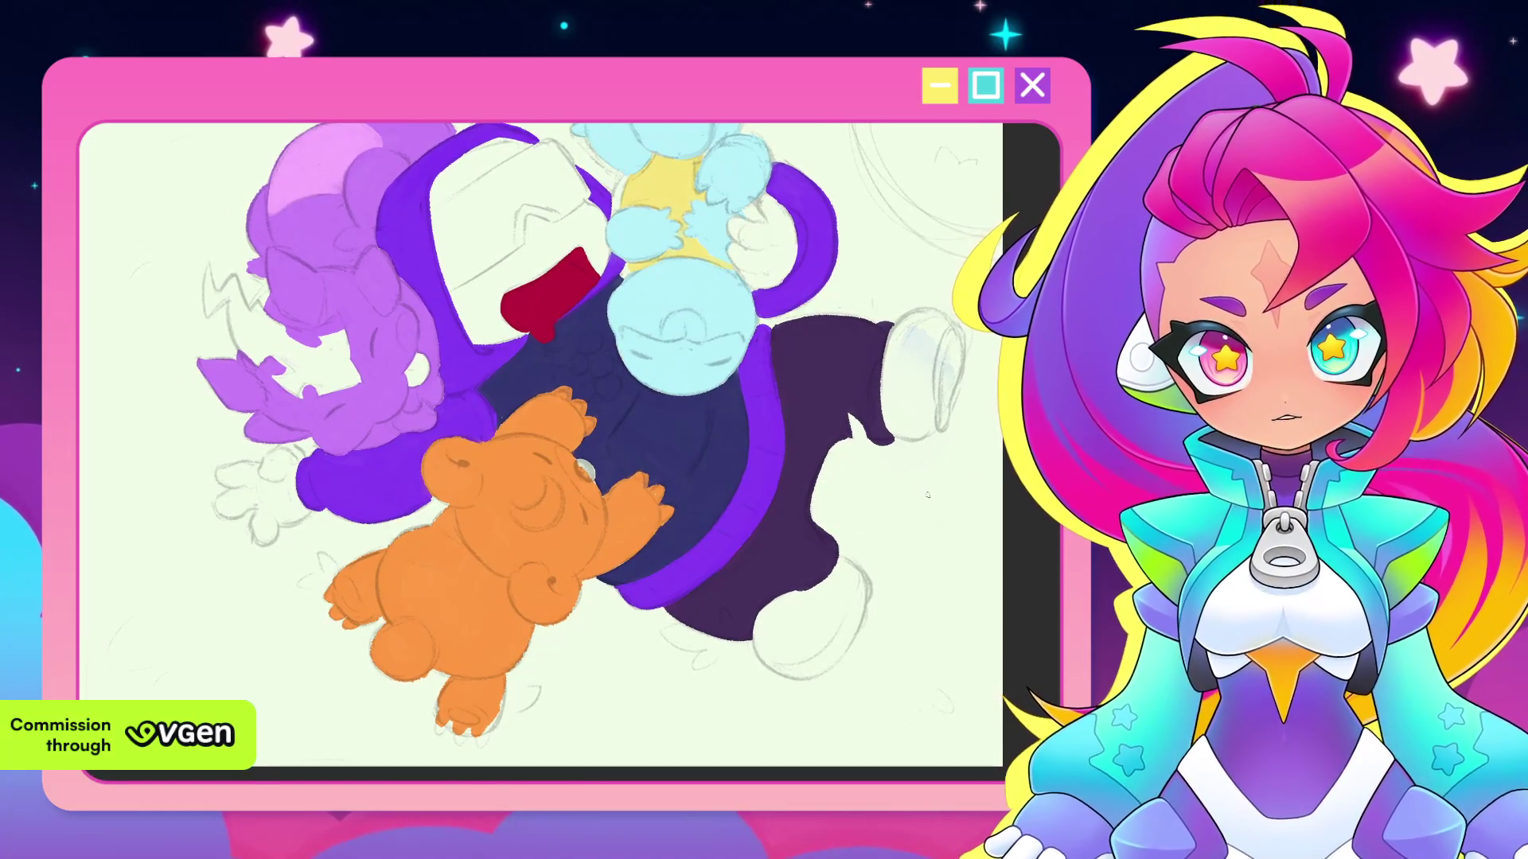
Fill the sleeve cuff solid purple, including its white interior and upper-left edge
scroll(927, 495, "down", 2)
scroll(926, 478, "up", 1)
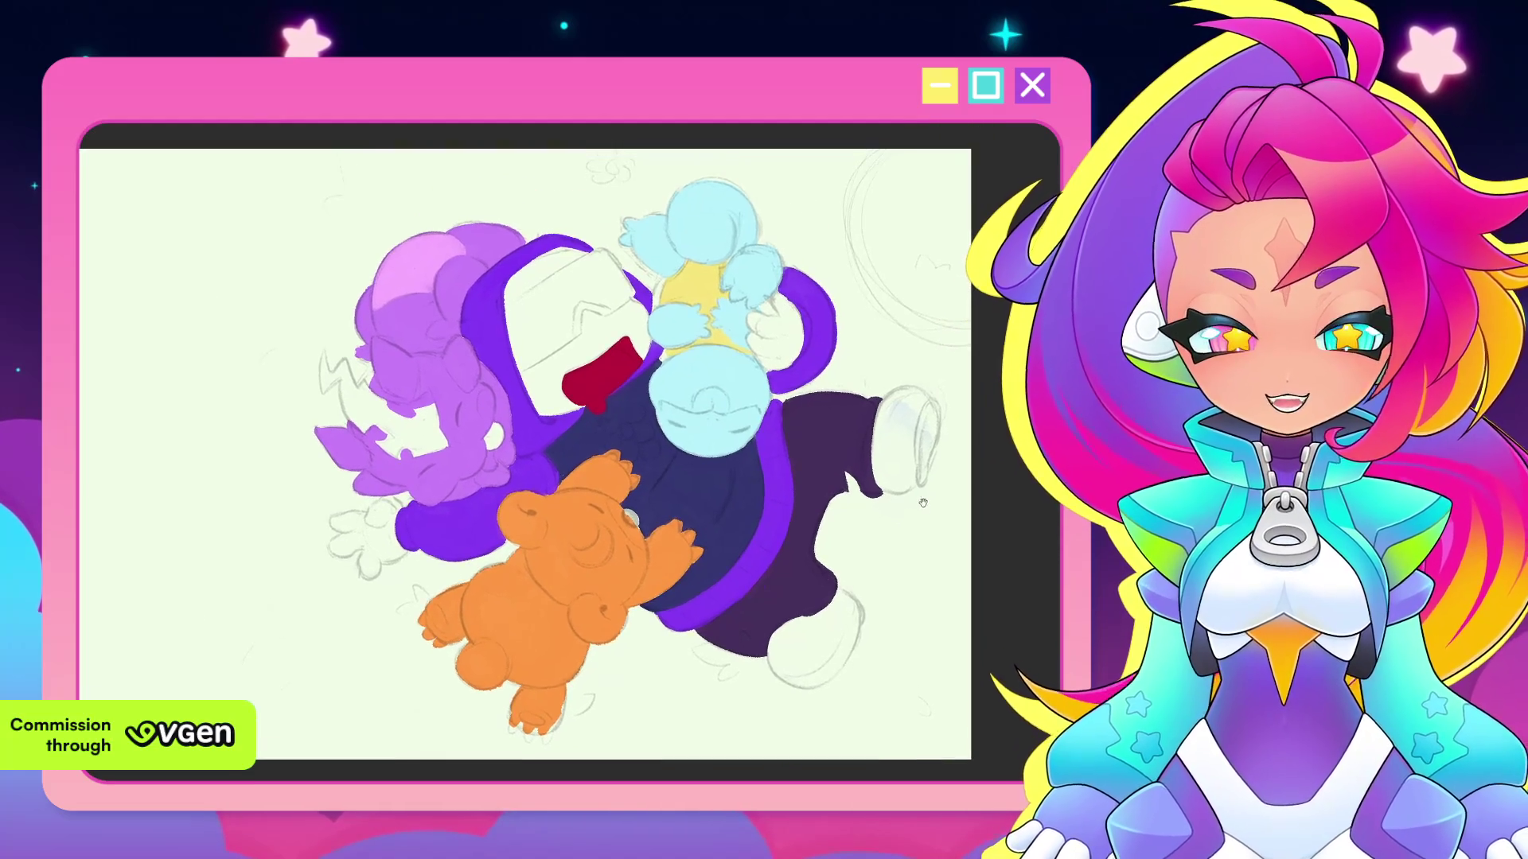
scroll(939, 430, "up", 1)
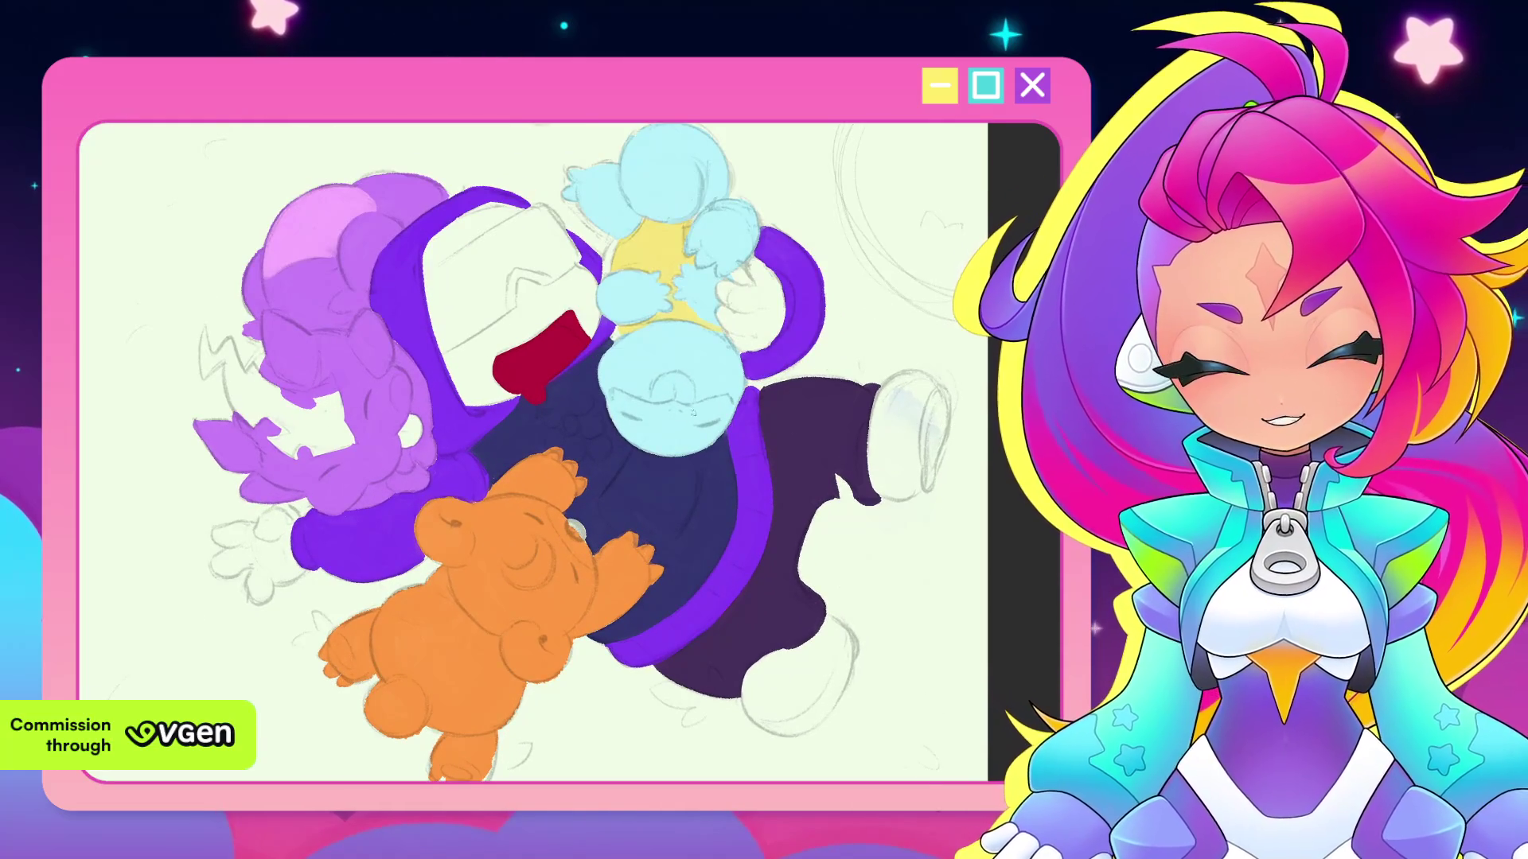
scroll(931, 358, "up", 1)
mouse_move(915, 382)
left_mouse_down()
mouse_move(876, 454)
mouse_move(905, 522)
left_mouse_up()
mouse_move(931, 398)
left_mouse_down()
mouse_move(931, 481)
mouse_move(937, 466)
left_mouse_up()
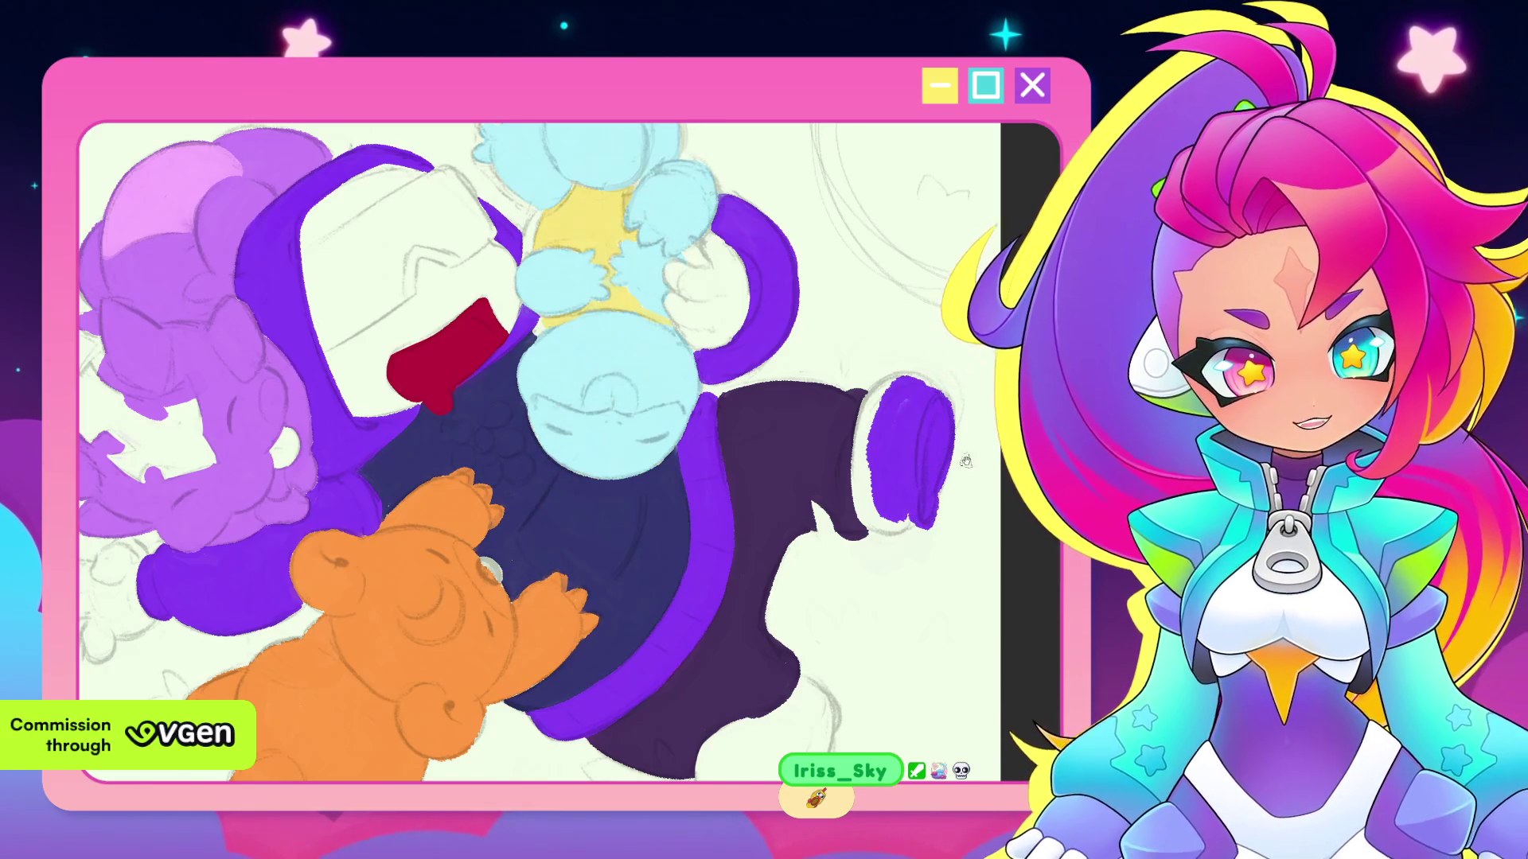
left_click_drag(987, 340, 955, 413)
scroll(902, 442, "up", 1)
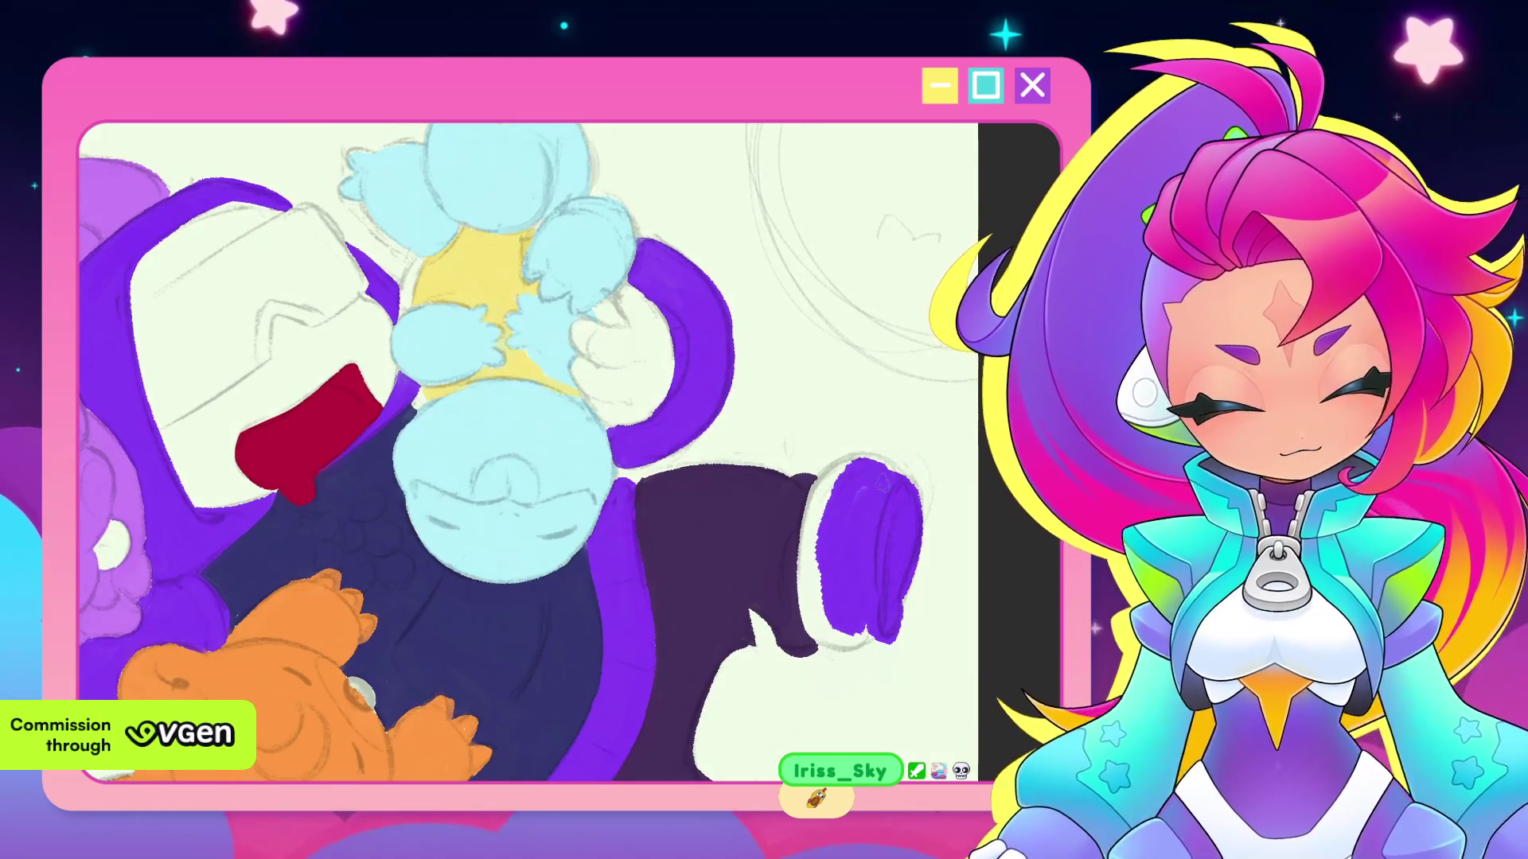
mouse_move(864, 483)
left_mouse_down()
mouse_move(853, 511)
mouse_move(838, 469)
mouse_move(834, 562)
left_mouse_up()
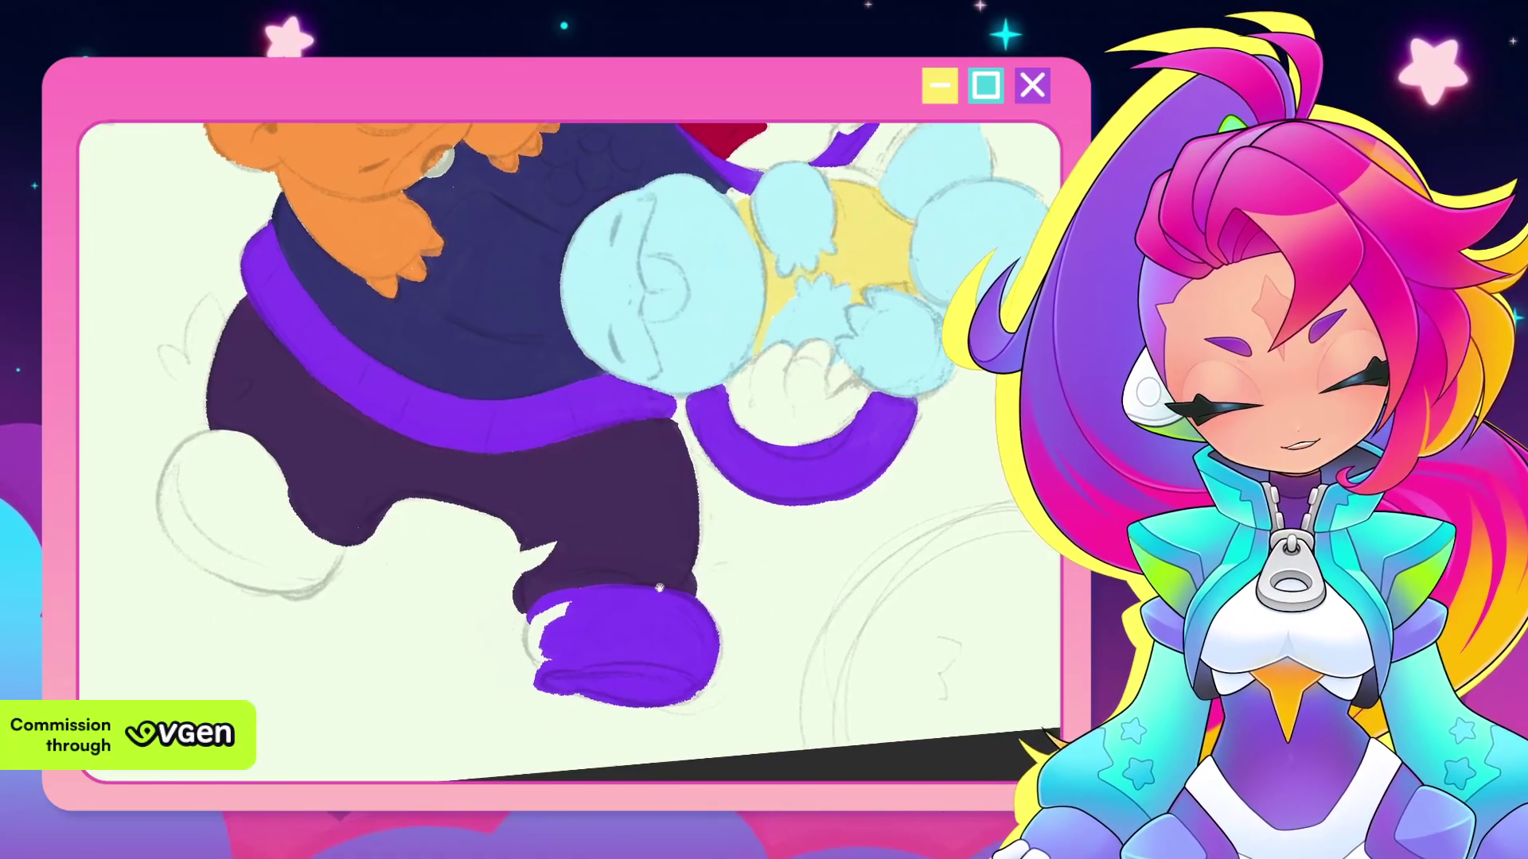
Paint over the white notch on the shoe in purple and move on to the leg
left_click_drag(664, 589, 661, 583)
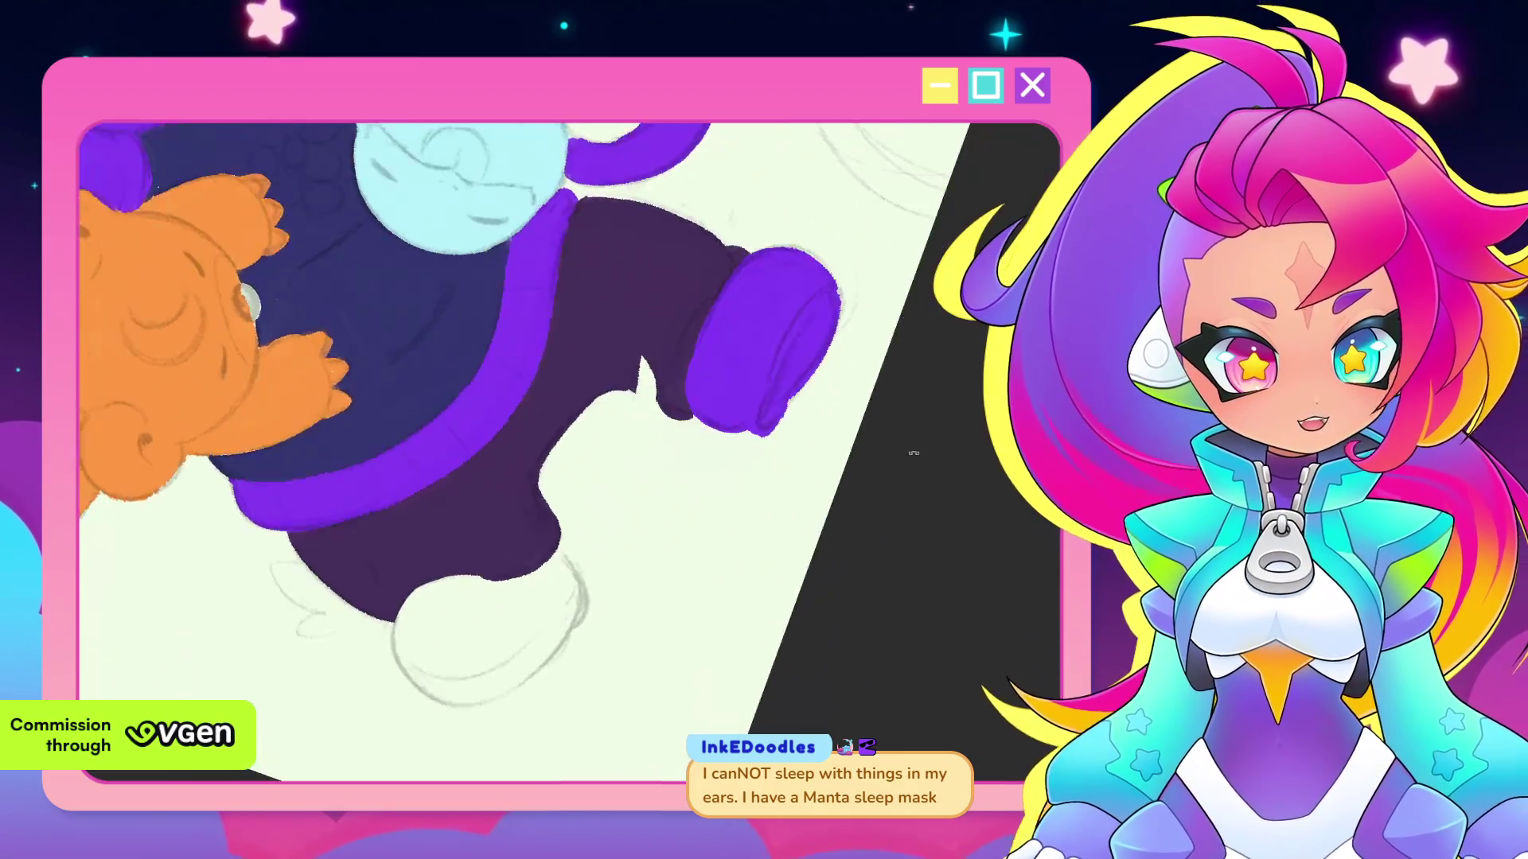
left_click_drag(659, 628, 921, 563)
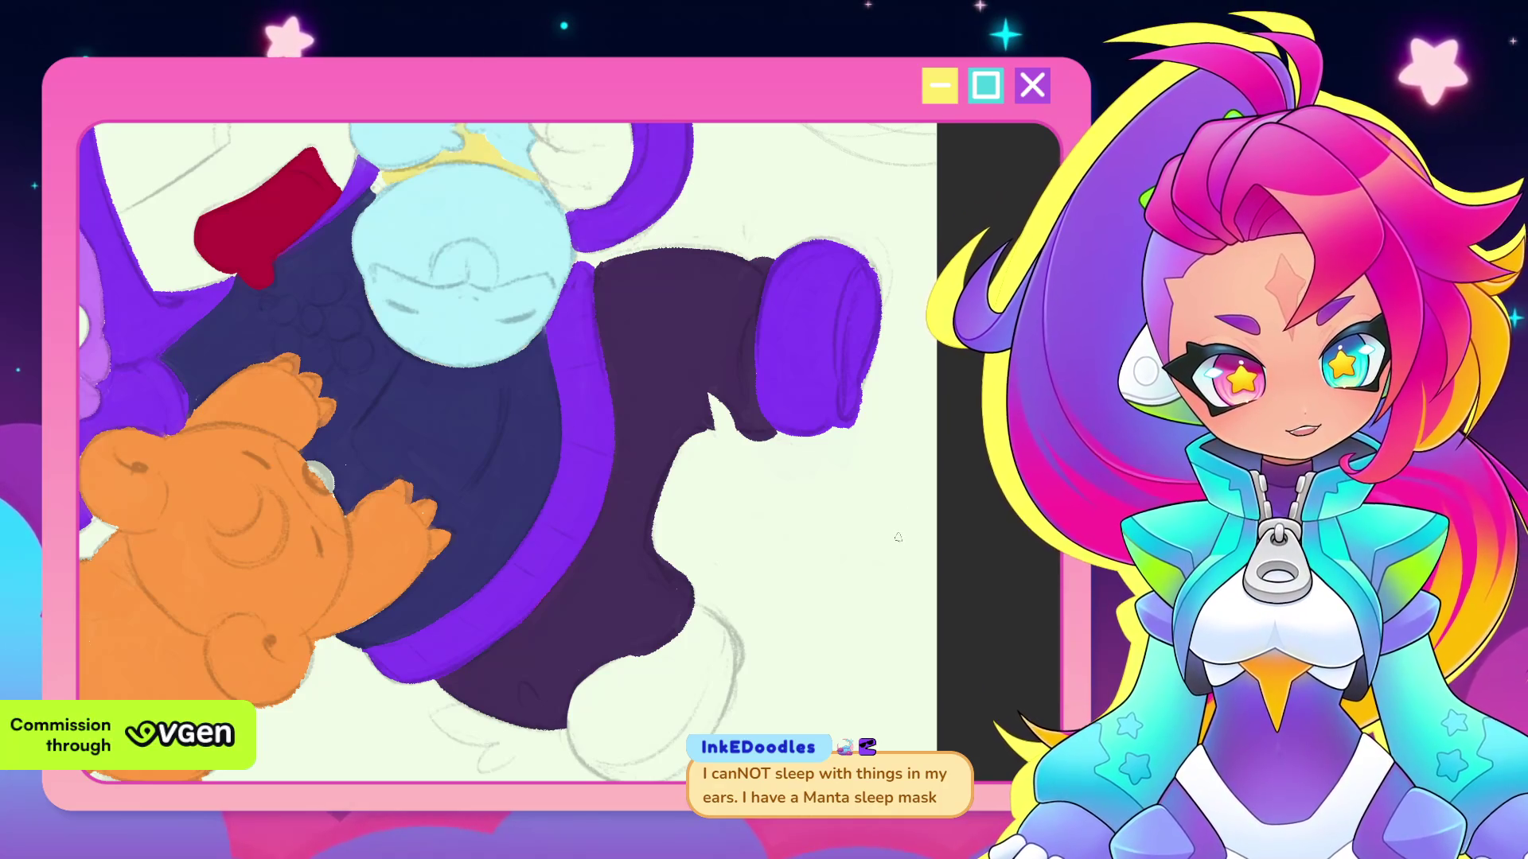
left_click_drag(898, 513, 950, 486)
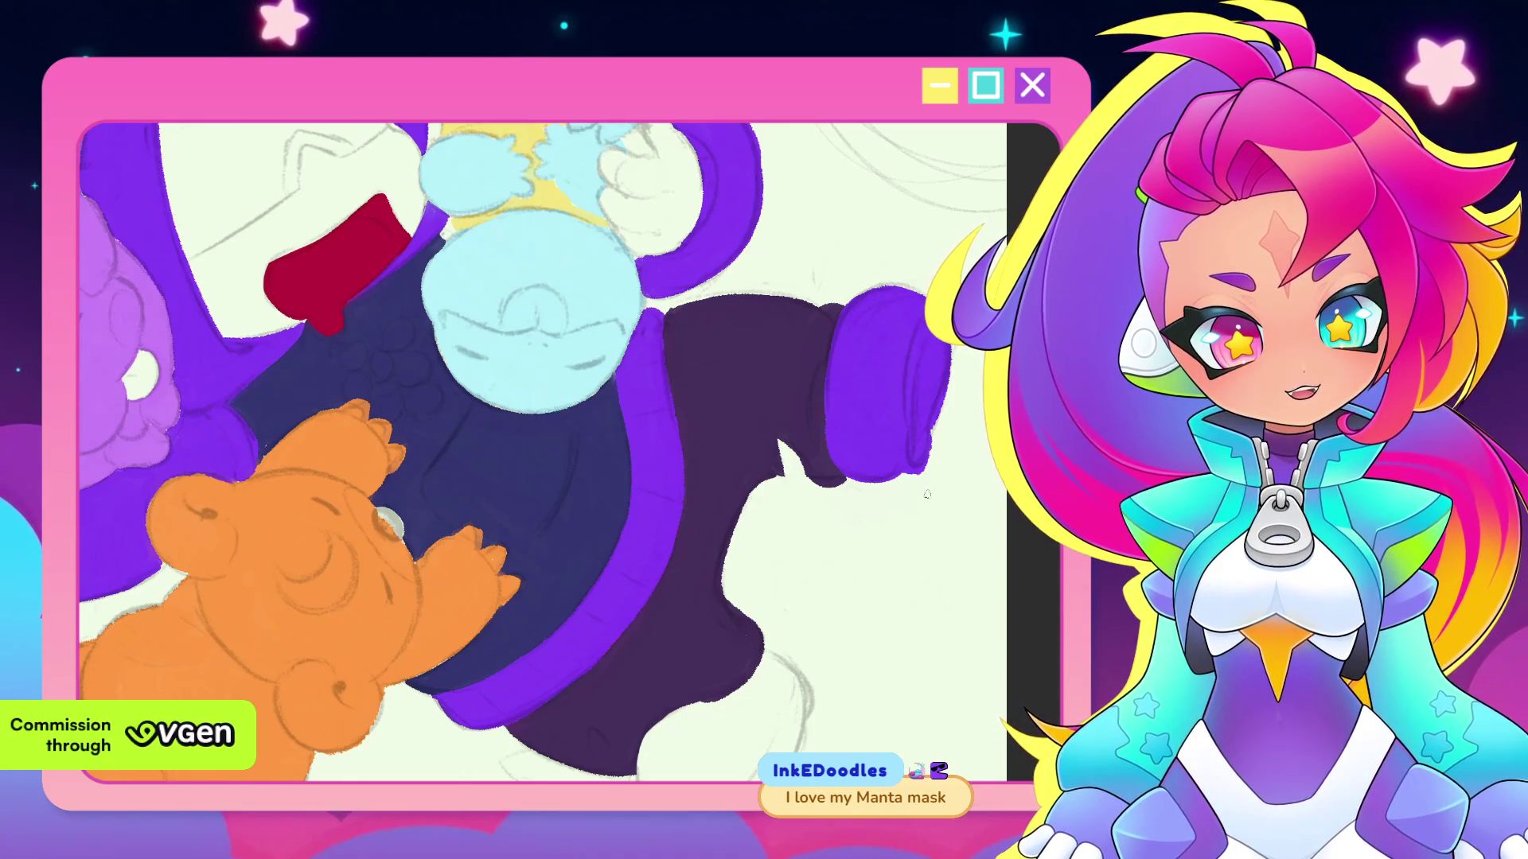
left_click_drag(932, 441, 895, 522)
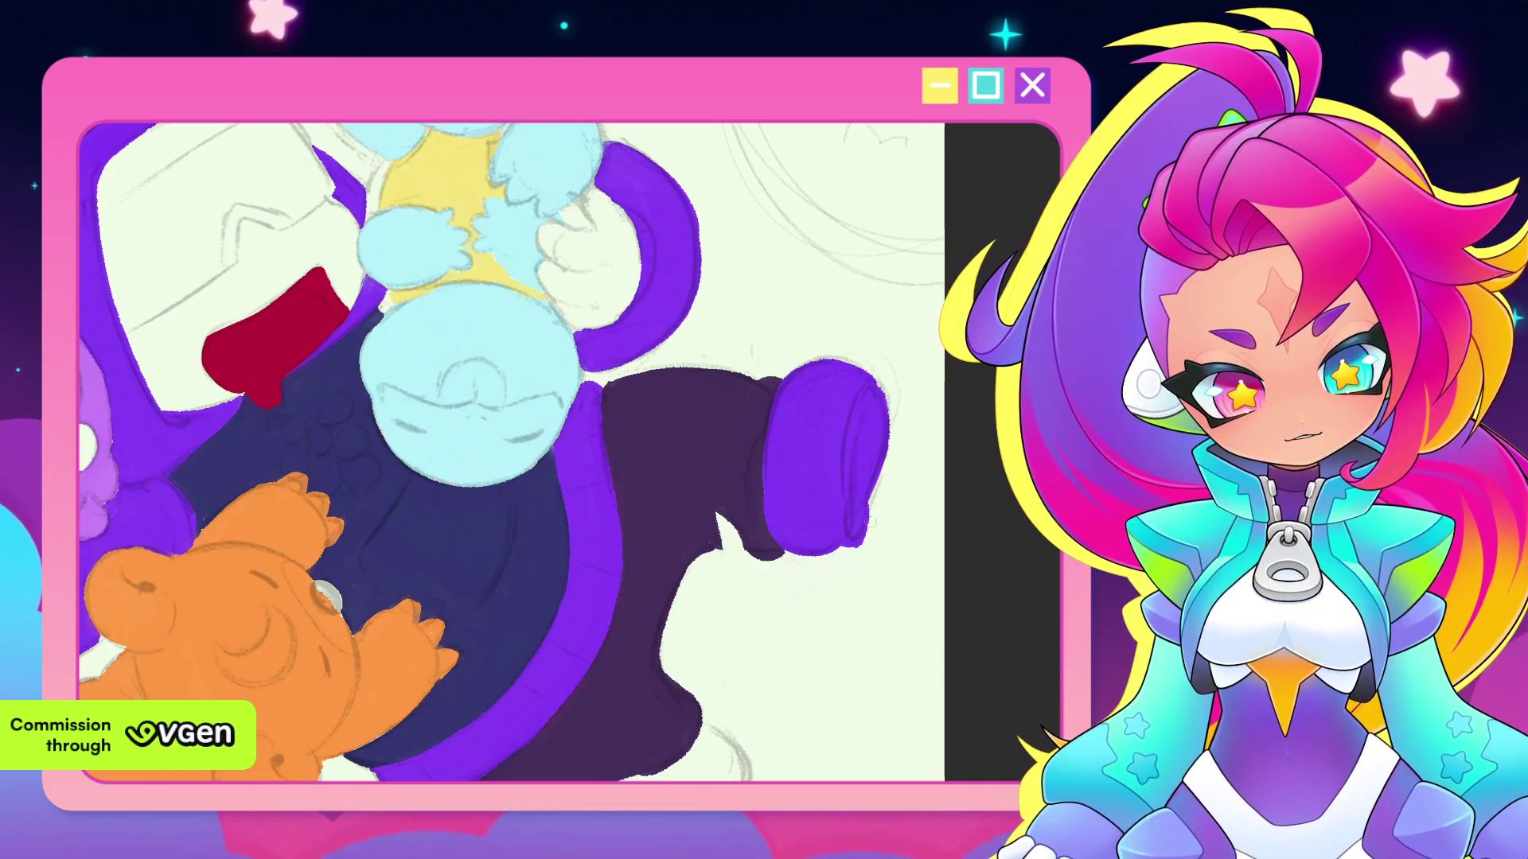
scroll(892, 479, "down", 5)
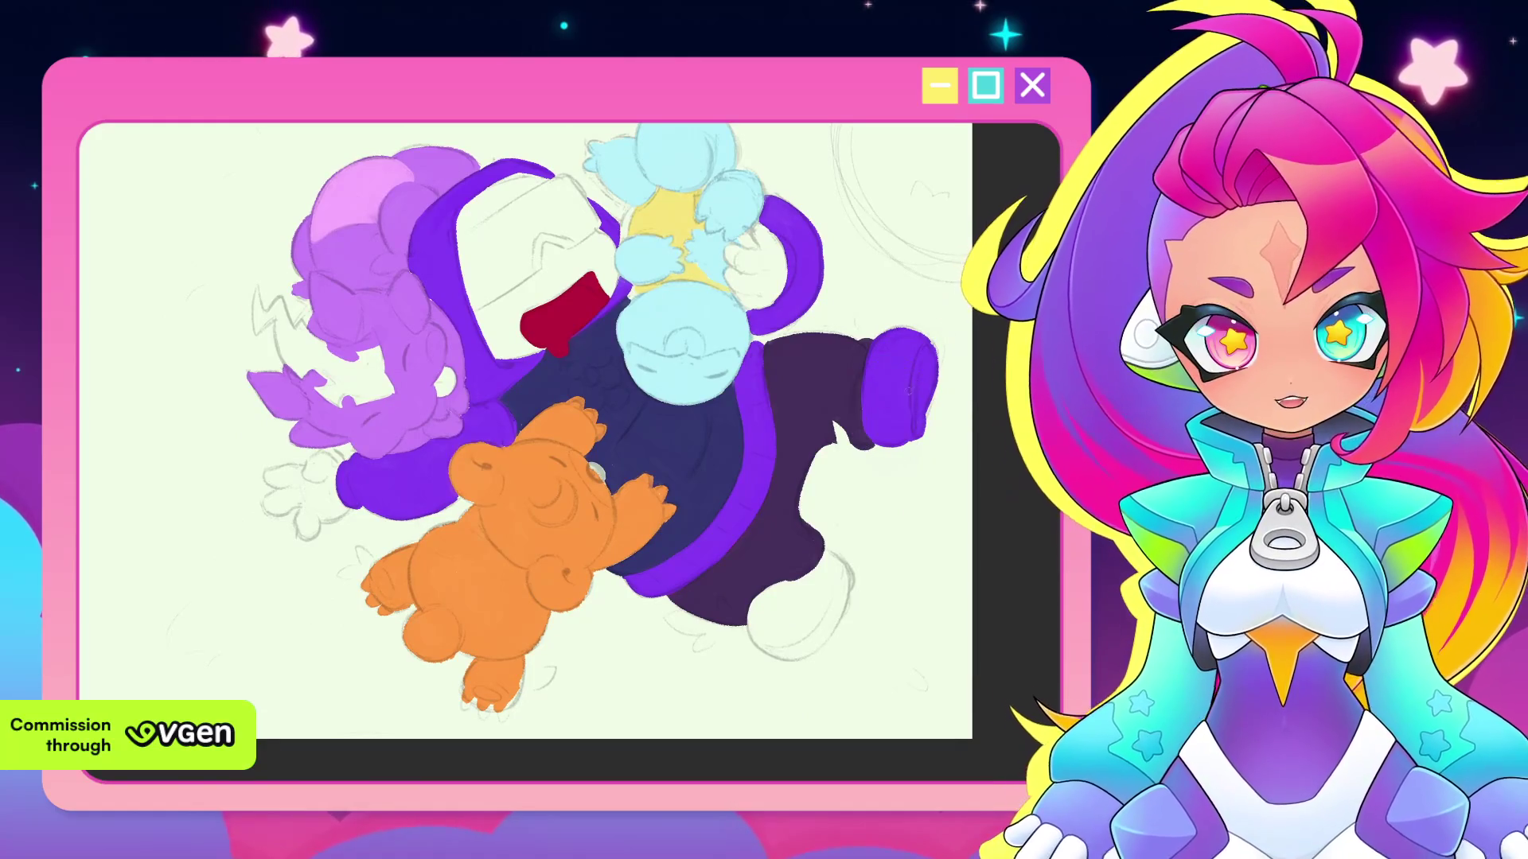
left_click_drag(866, 447, 888, 411)
scroll(888, 410, "up", 5)
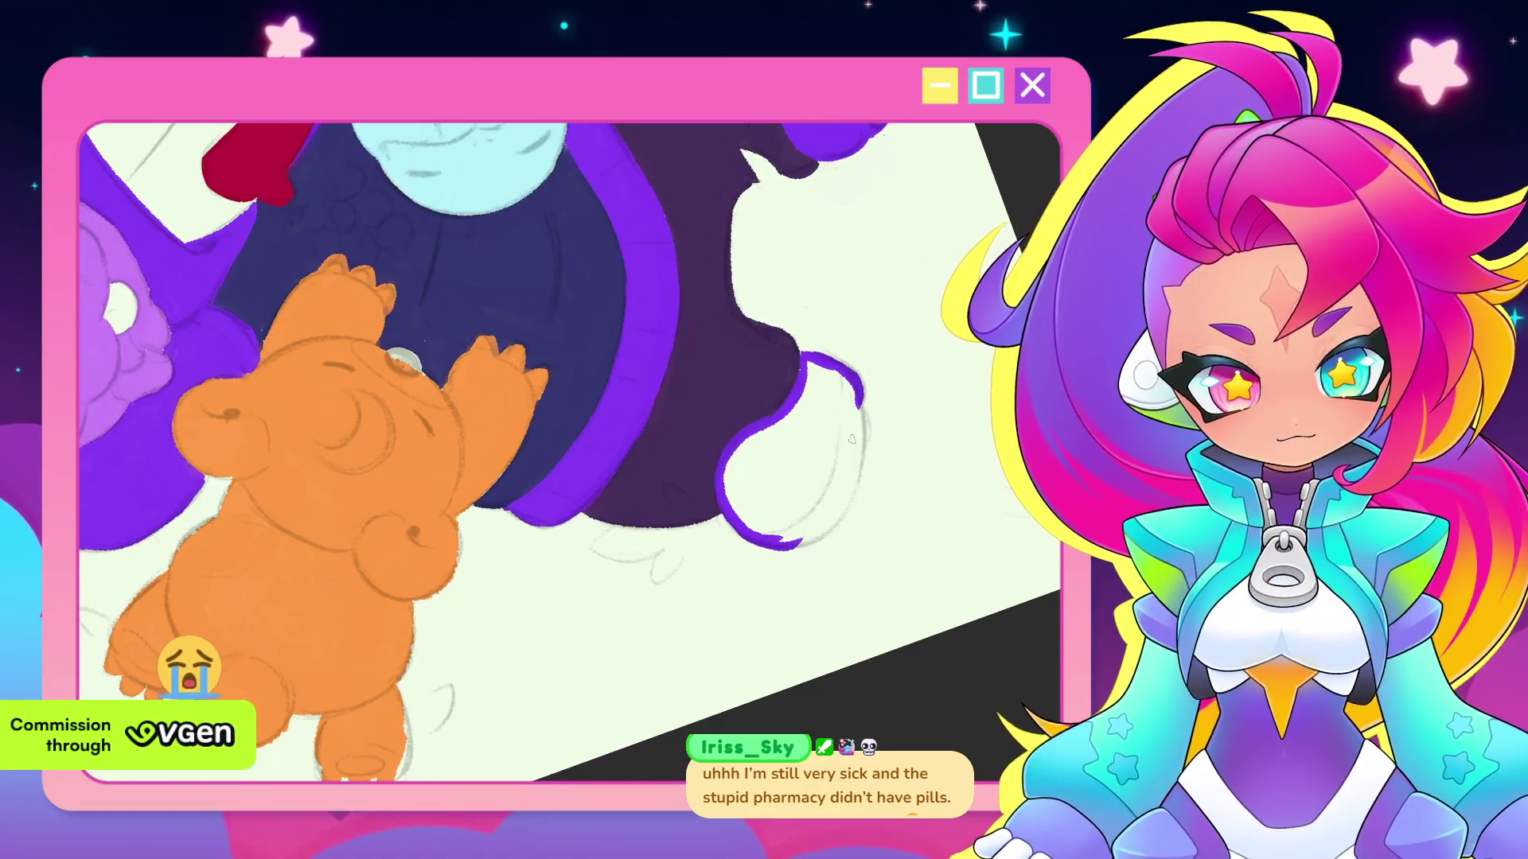
Extend the purple edge down the leg and fill the white oval foot solid purple
mouse_move(859, 398)
left_mouse_down()
mouse_move(853, 497)
mouse_move(706, 409)
left_mouse_up()
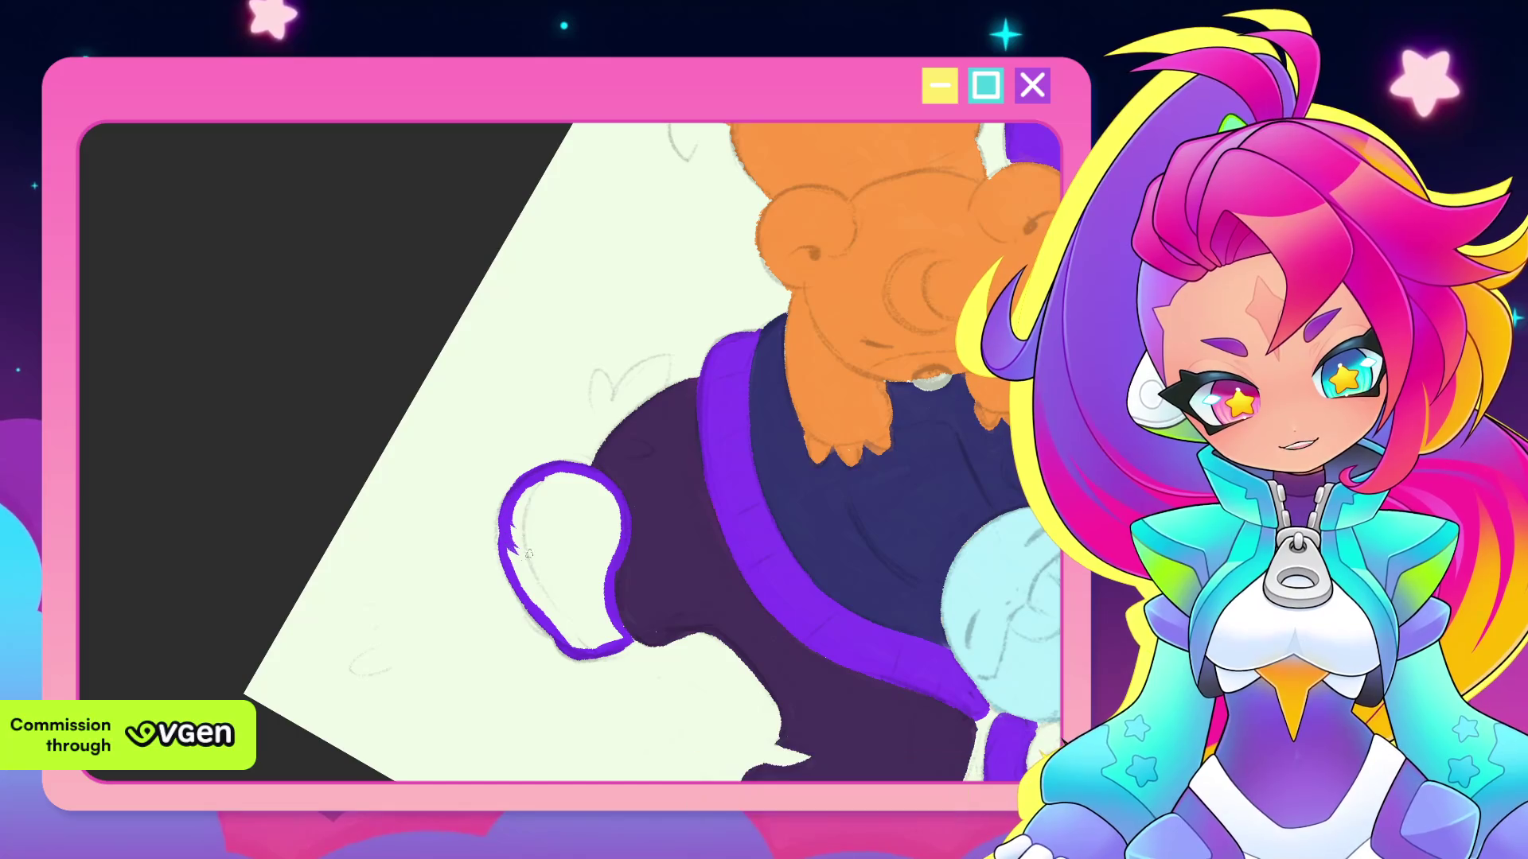
left_click_drag(541, 497, 557, 593)
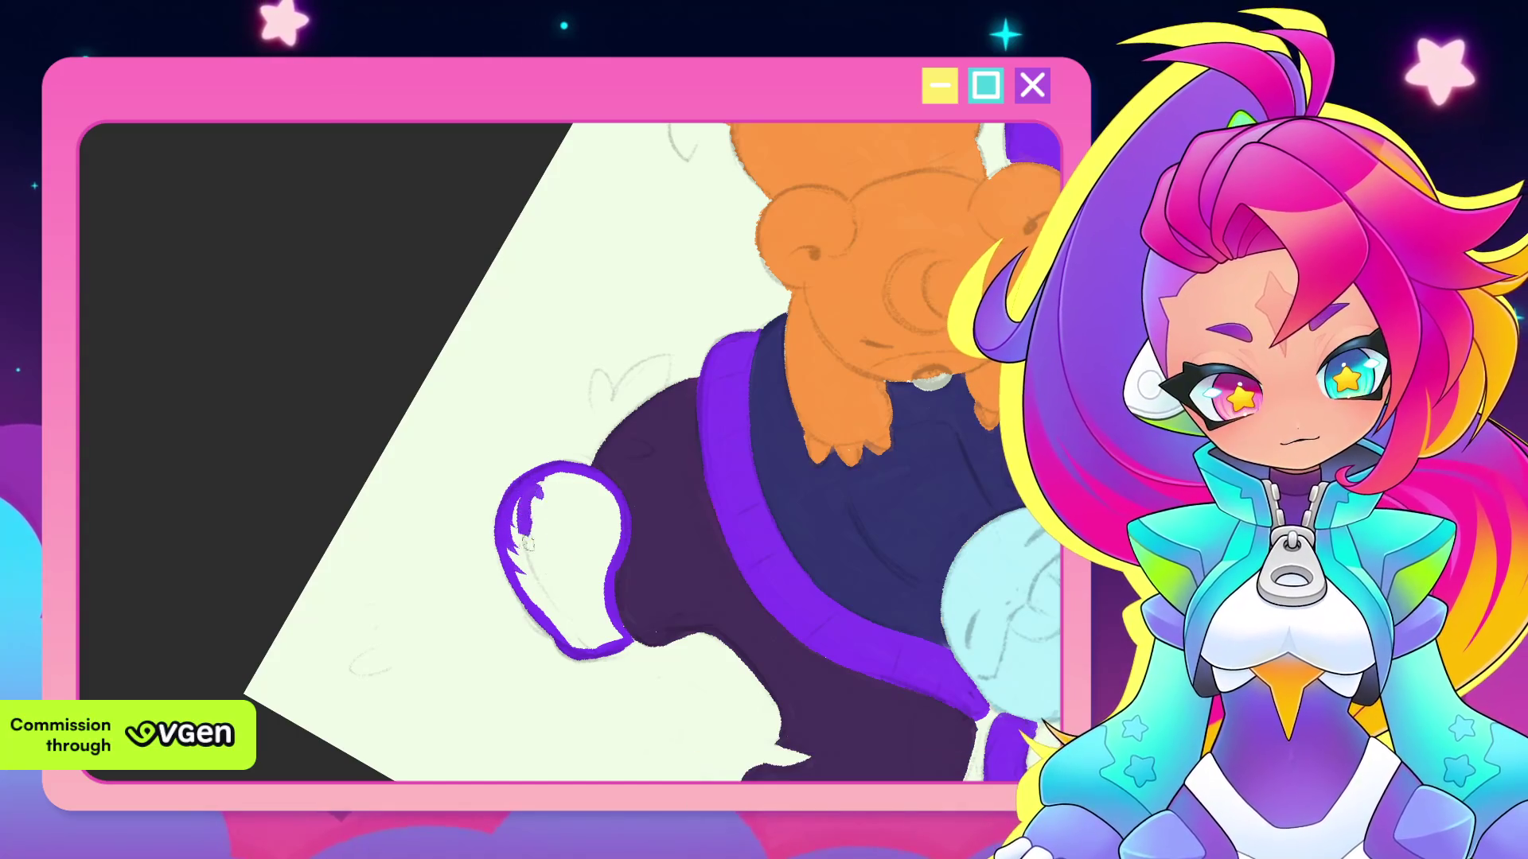
left_click_drag(561, 497, 585, 557)
left_click_drag(589, 493, 612, 557)
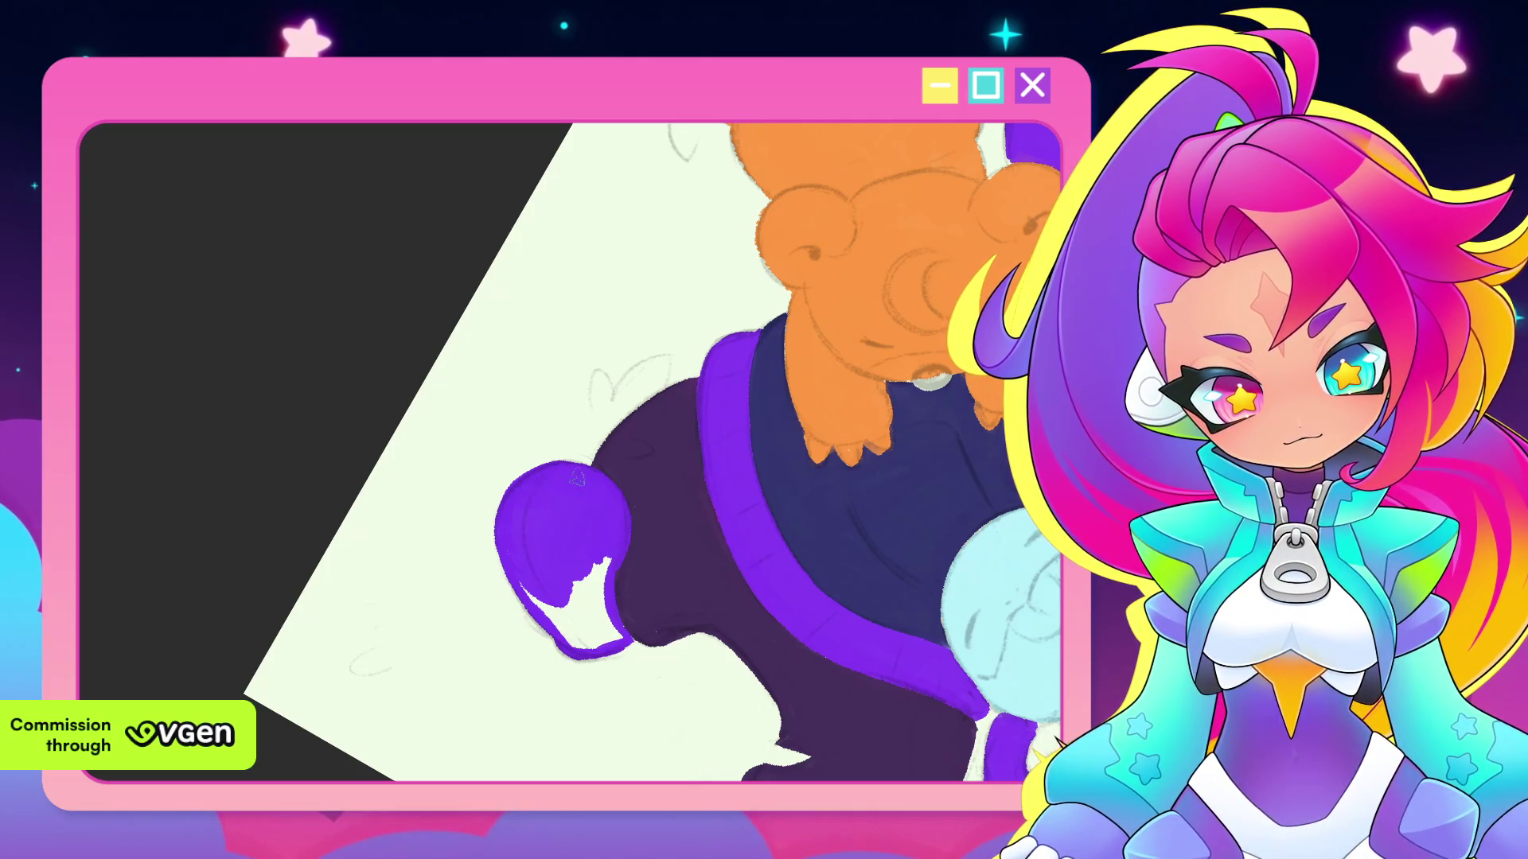
left_click_drag(639, 455, 623, 487)
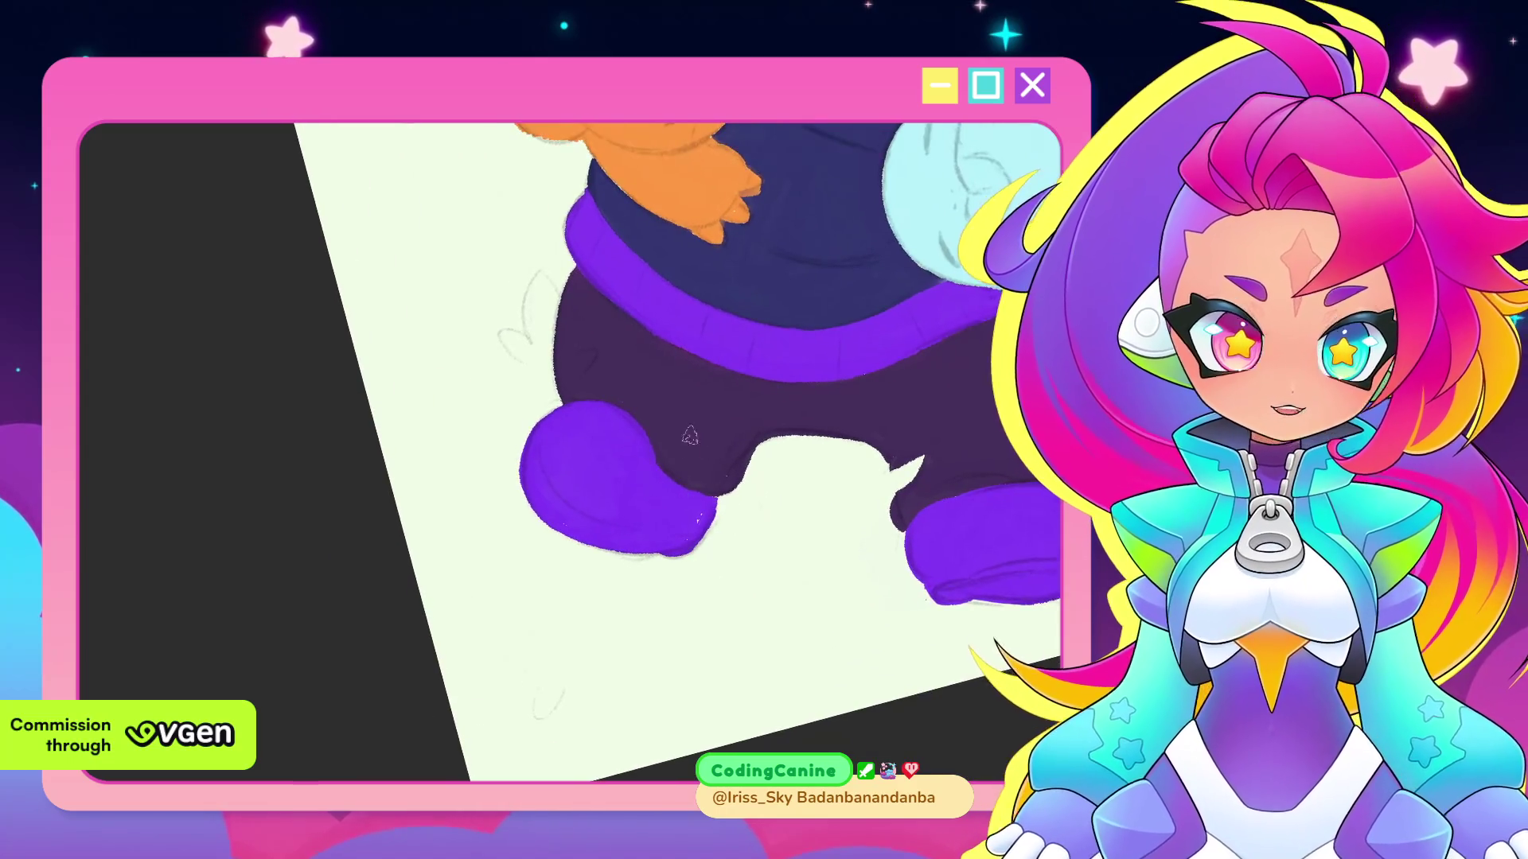
mouse_move(689, 435)
left_mouse_down()
mouse_move(931, 428)
mouse_move(859, 496)
left_mouse_up()
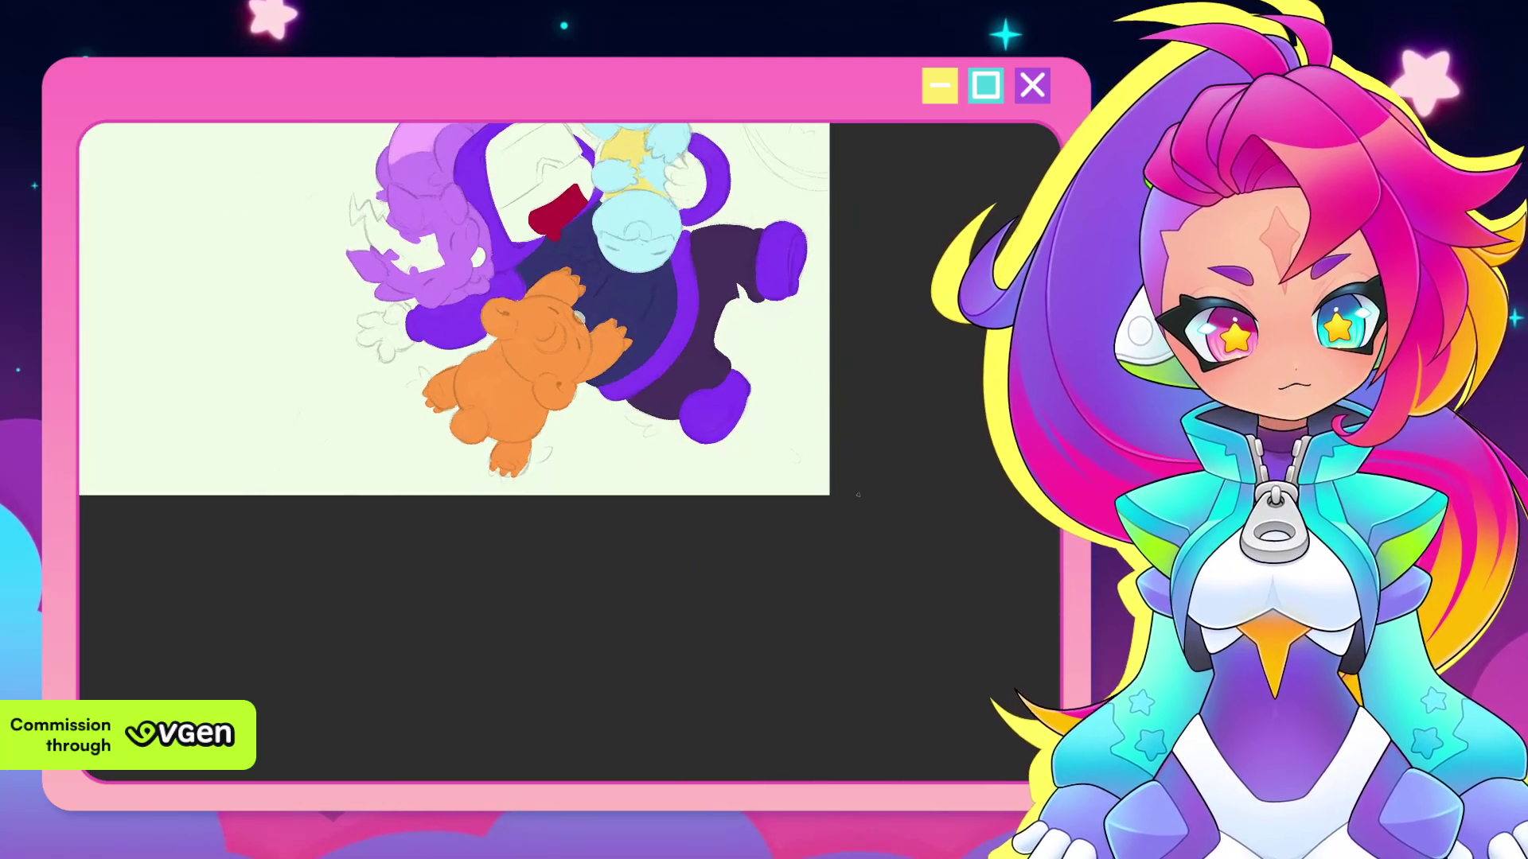
left_click_drag(867, 523, 876, 573)
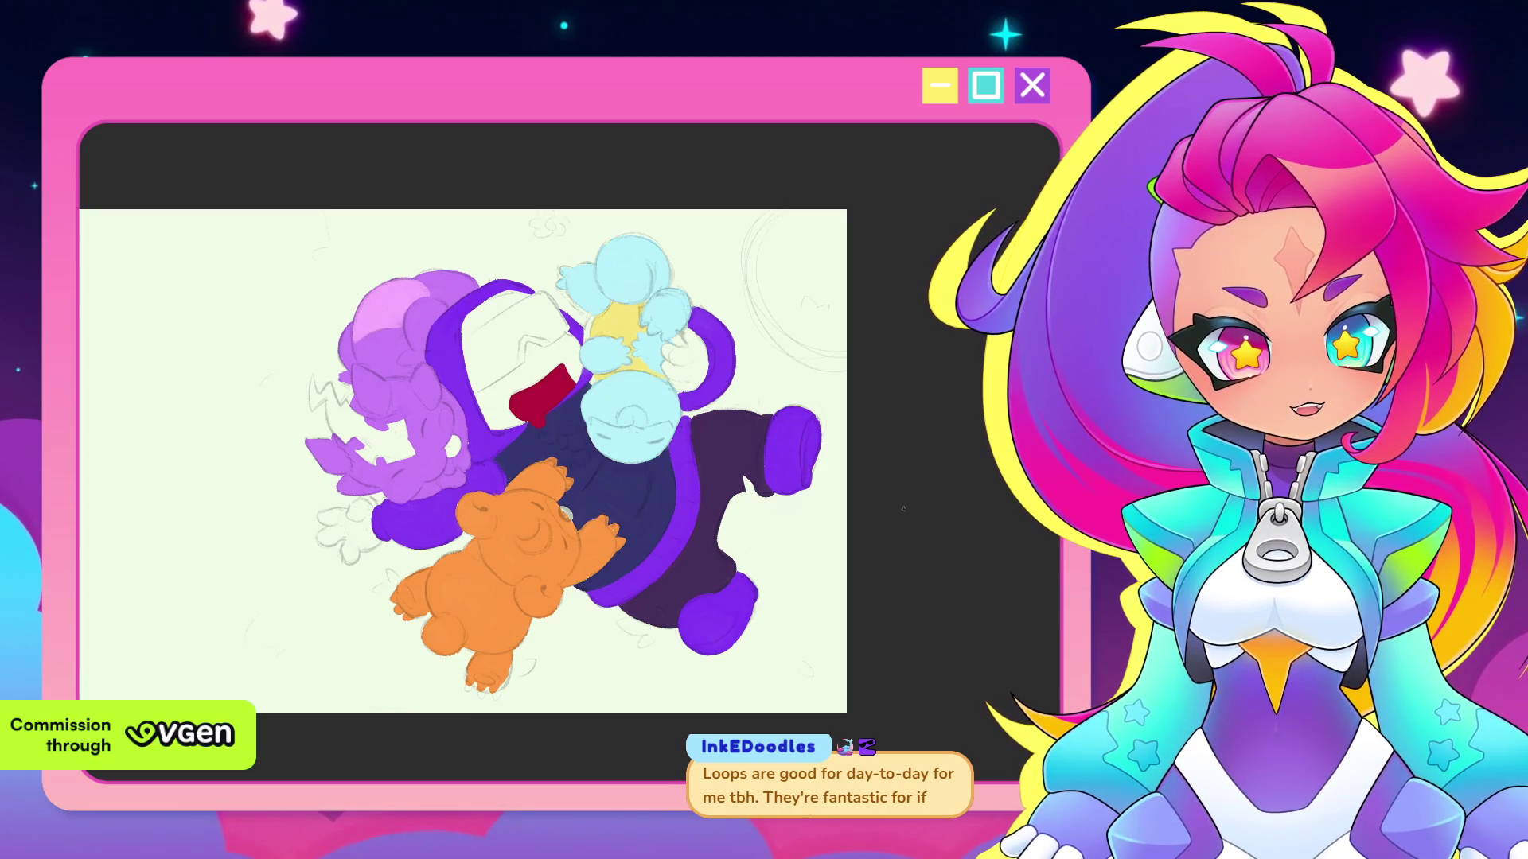
Zoom in on the light-blue character's head and draw a thin red mouth outline
left_click_drag(903, 507, 962, 516)
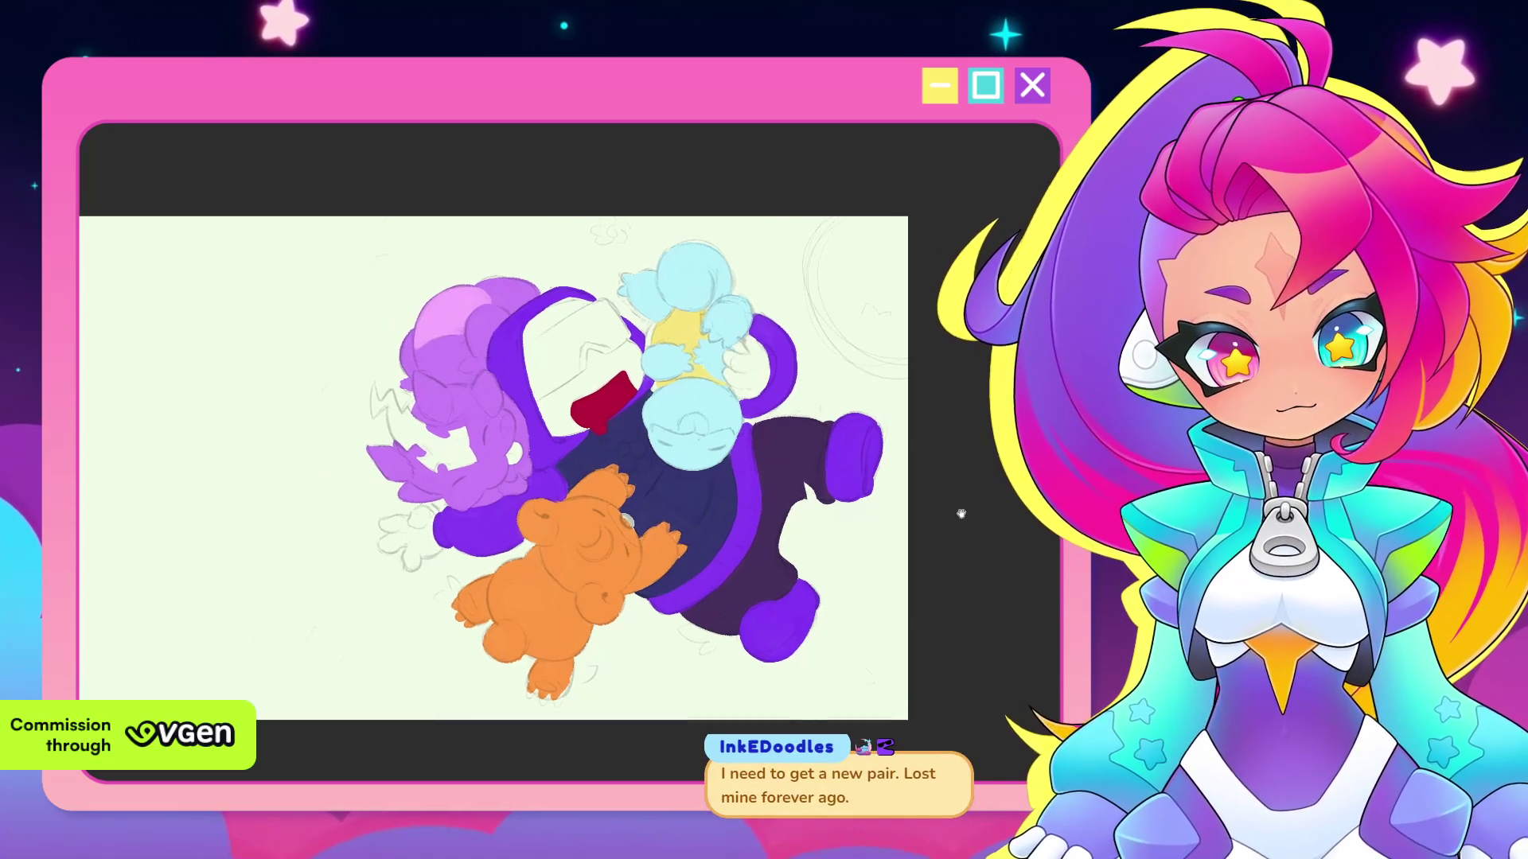
scroll(962, 516, "up", 5)
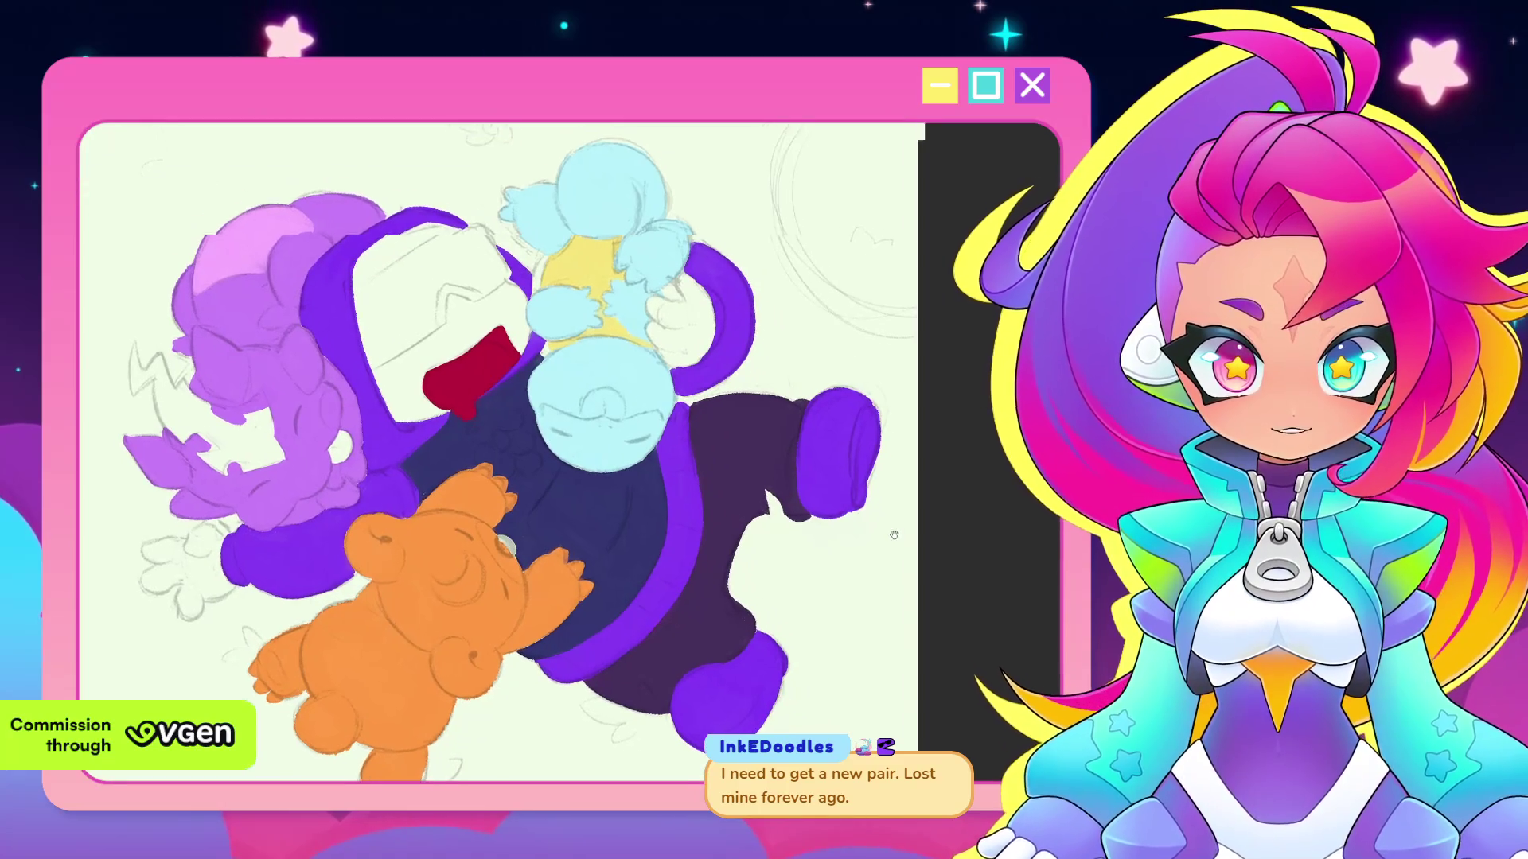
scroll(895, 535, "up", 1)
scroll(894, 535, "up", 1)
scroll(895, 535, "up", 1)
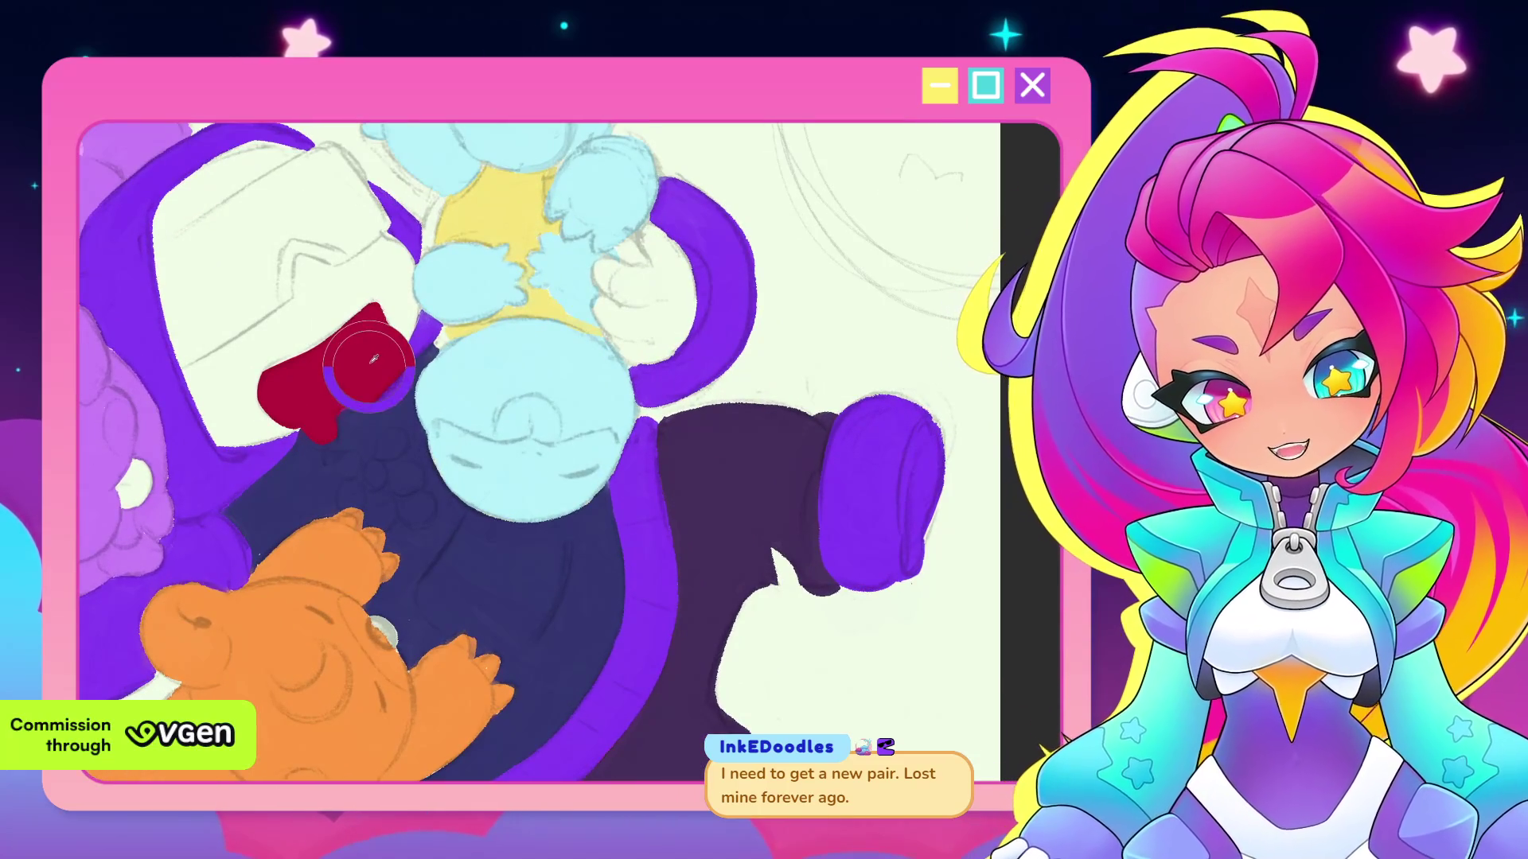
mouse_move(529, 402)
left_mouse_down()
mouse_move(501, 435)
mouse_move(547, 401)
mouse_move(559, 435)
left_mouse_up()
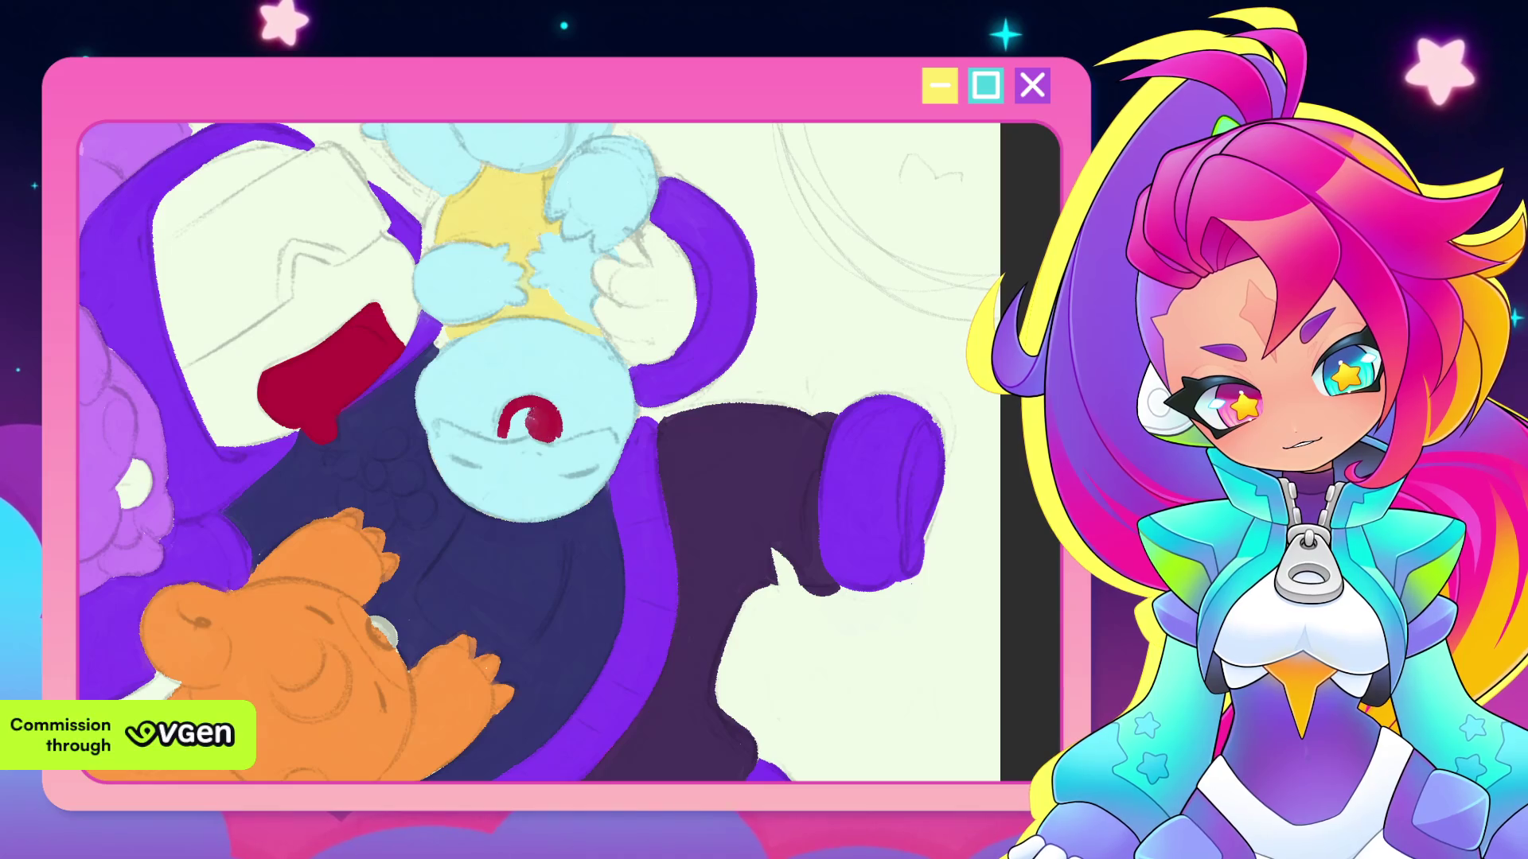
Try filling the red mouth solid, then undo it back to the outline
left_click_drag(532, 415, 501, 434)
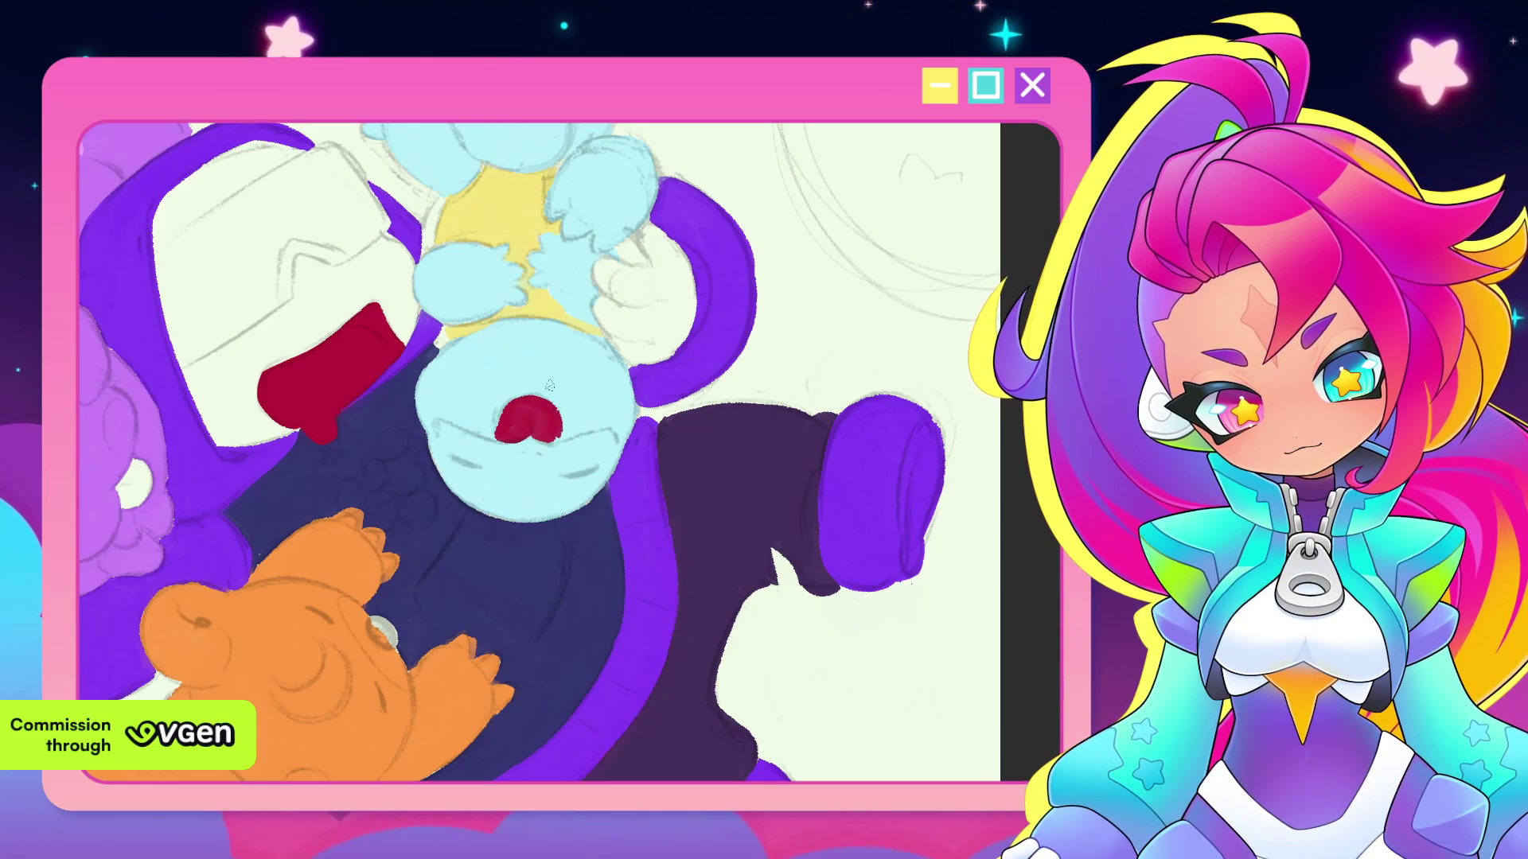
scroll(550, 385, "down", 5)
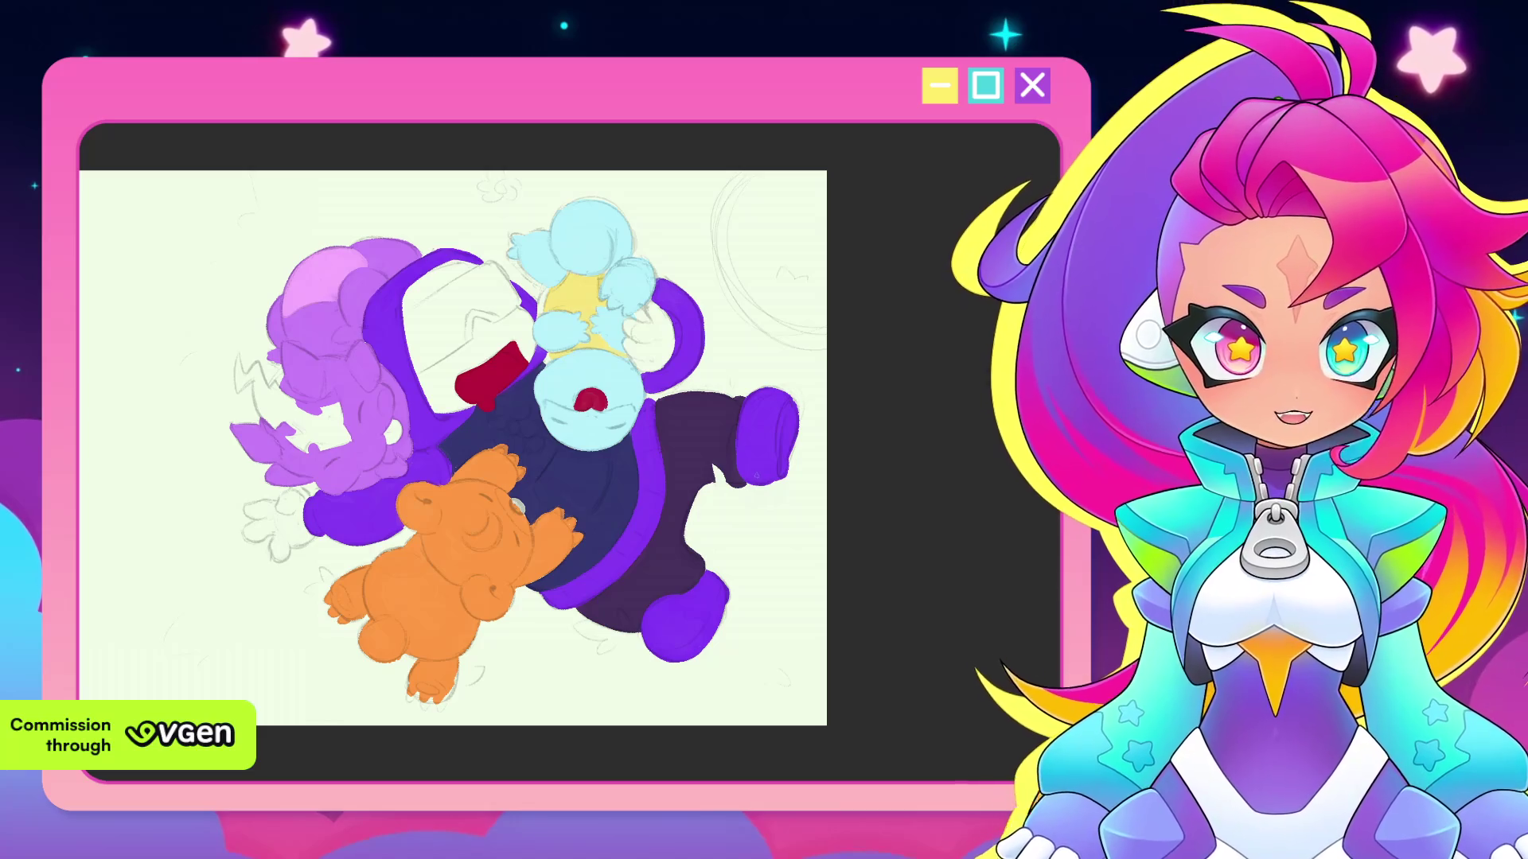
key("ctrl+z")
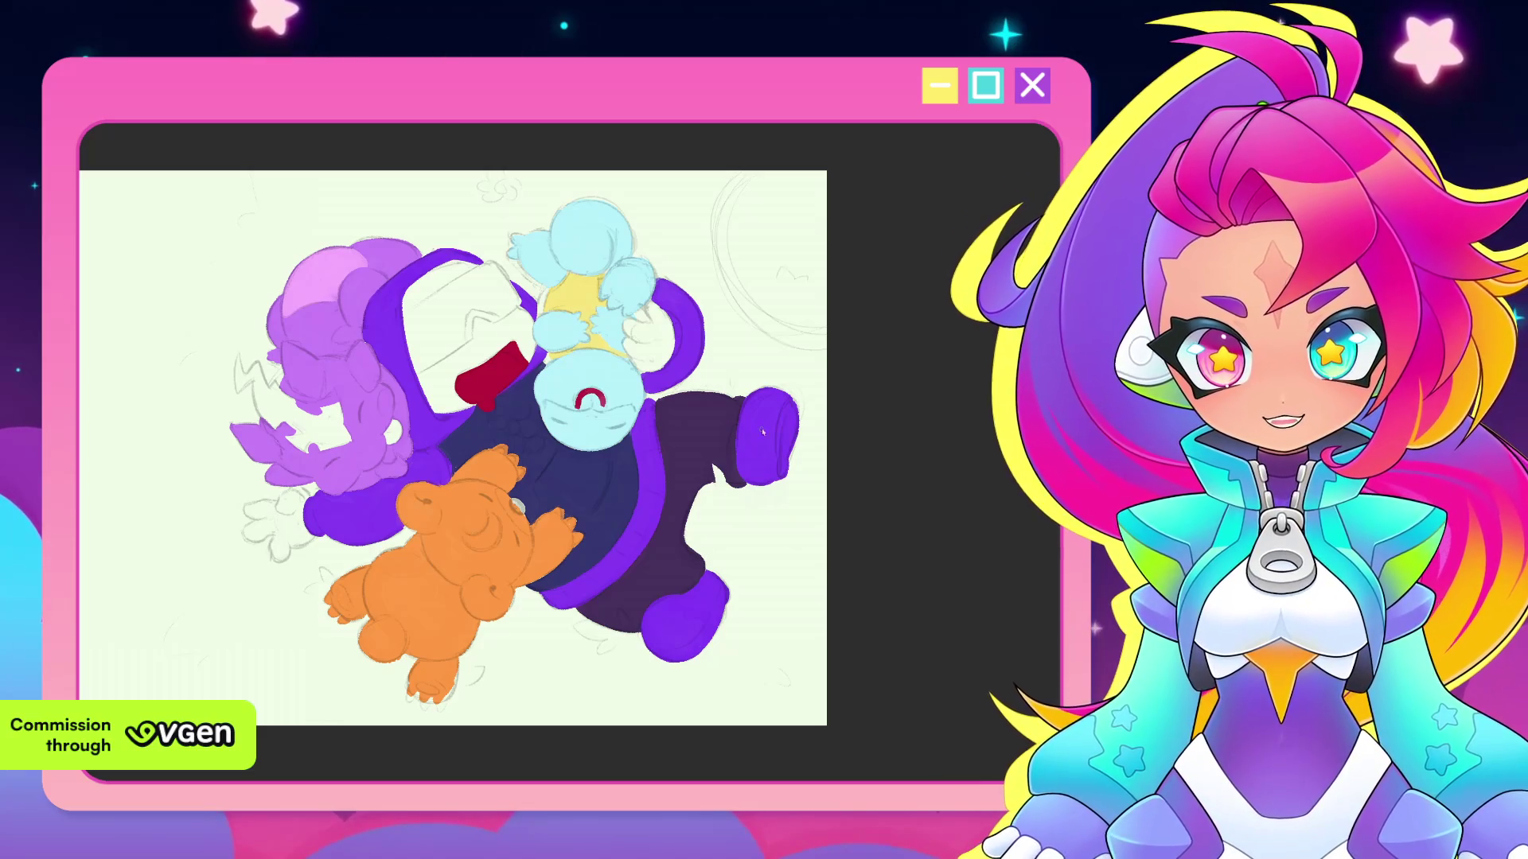
left_click_drag(674, 517, 797, 559)
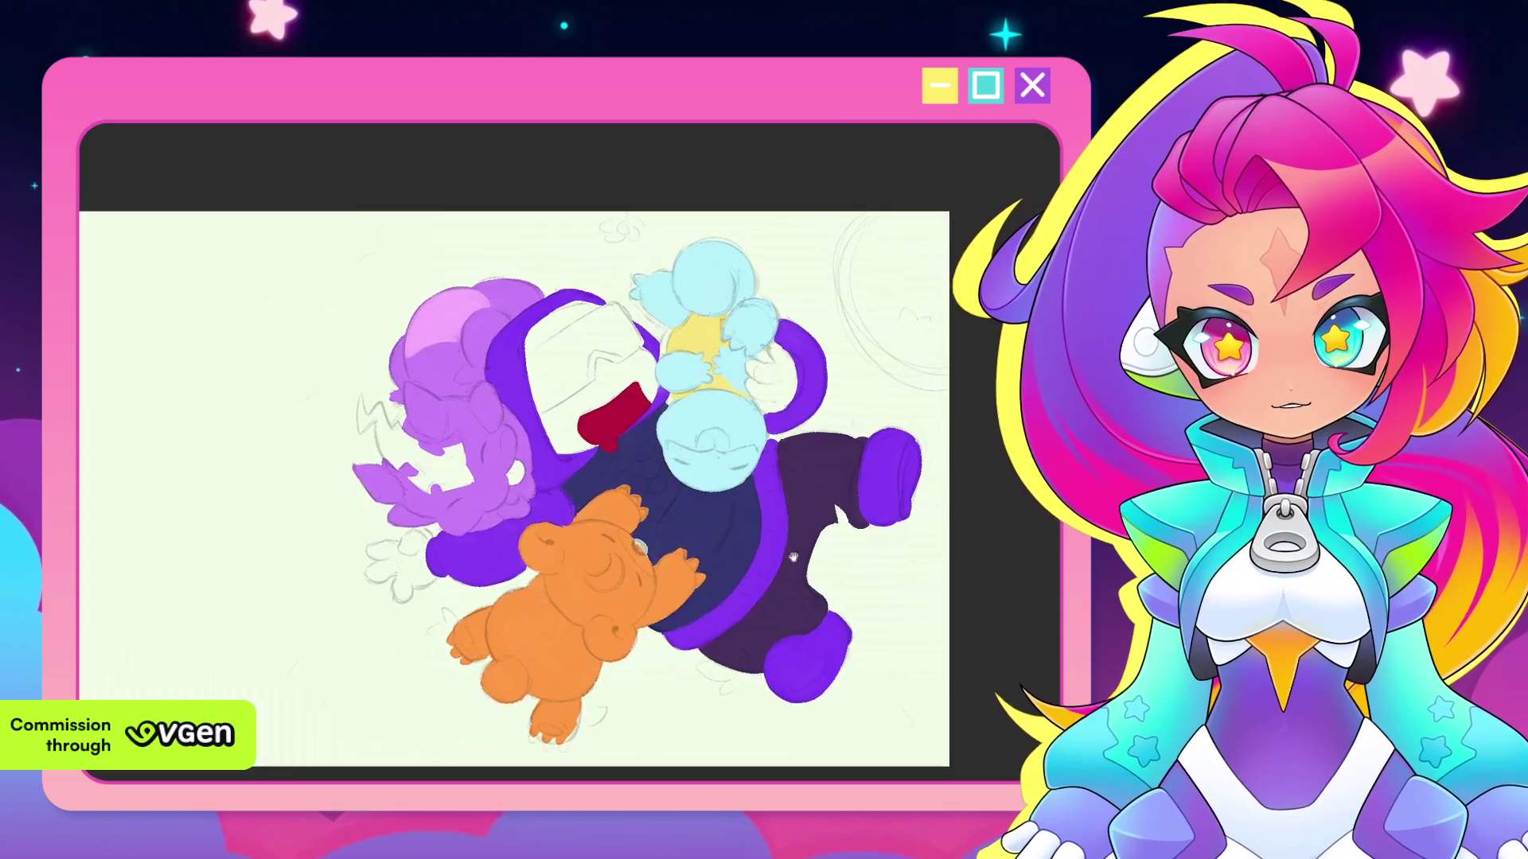
Zoom in on the hooded character's red mouth and tilt the canvas to a painting angle
scroll(737, 451, "up", 1)
scroll(724, 453, "up", 1)
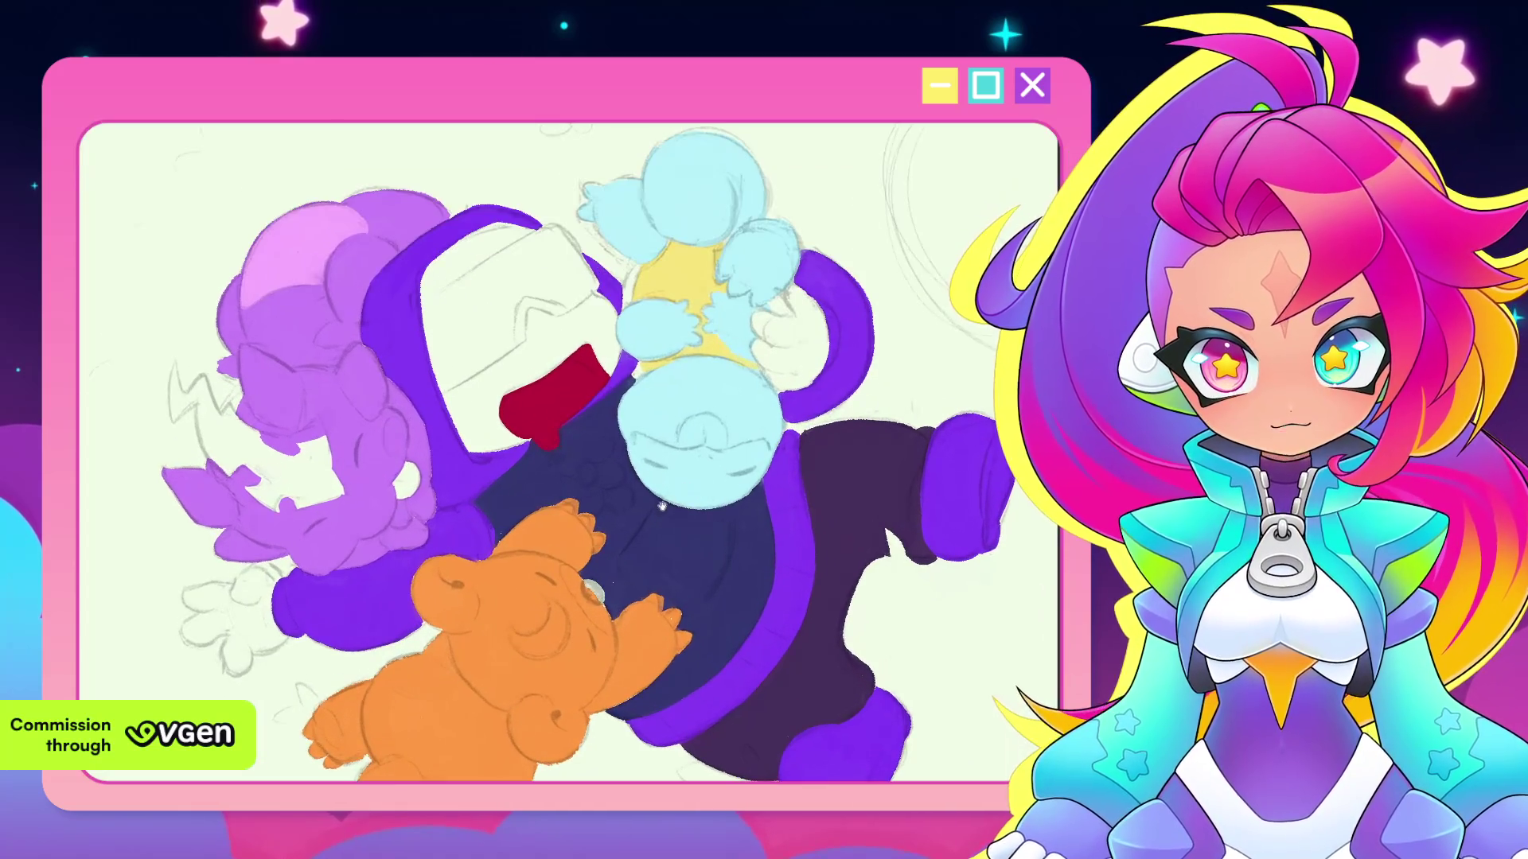
scroll(707, 455, "up", 1)
scroll(708, 453, "up", 1)
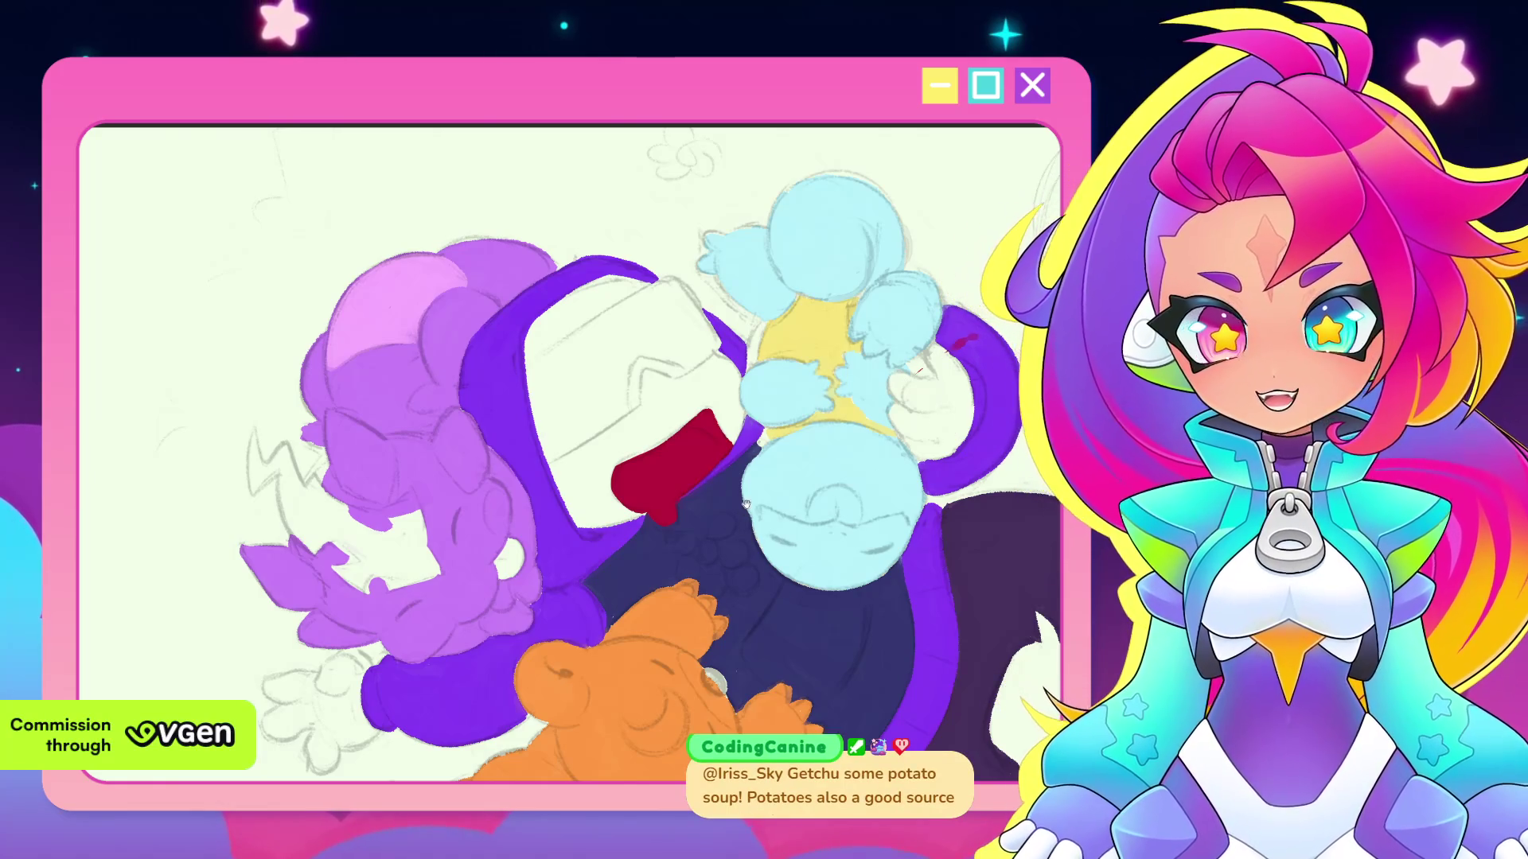
scroll(745, 506, "down", 2)
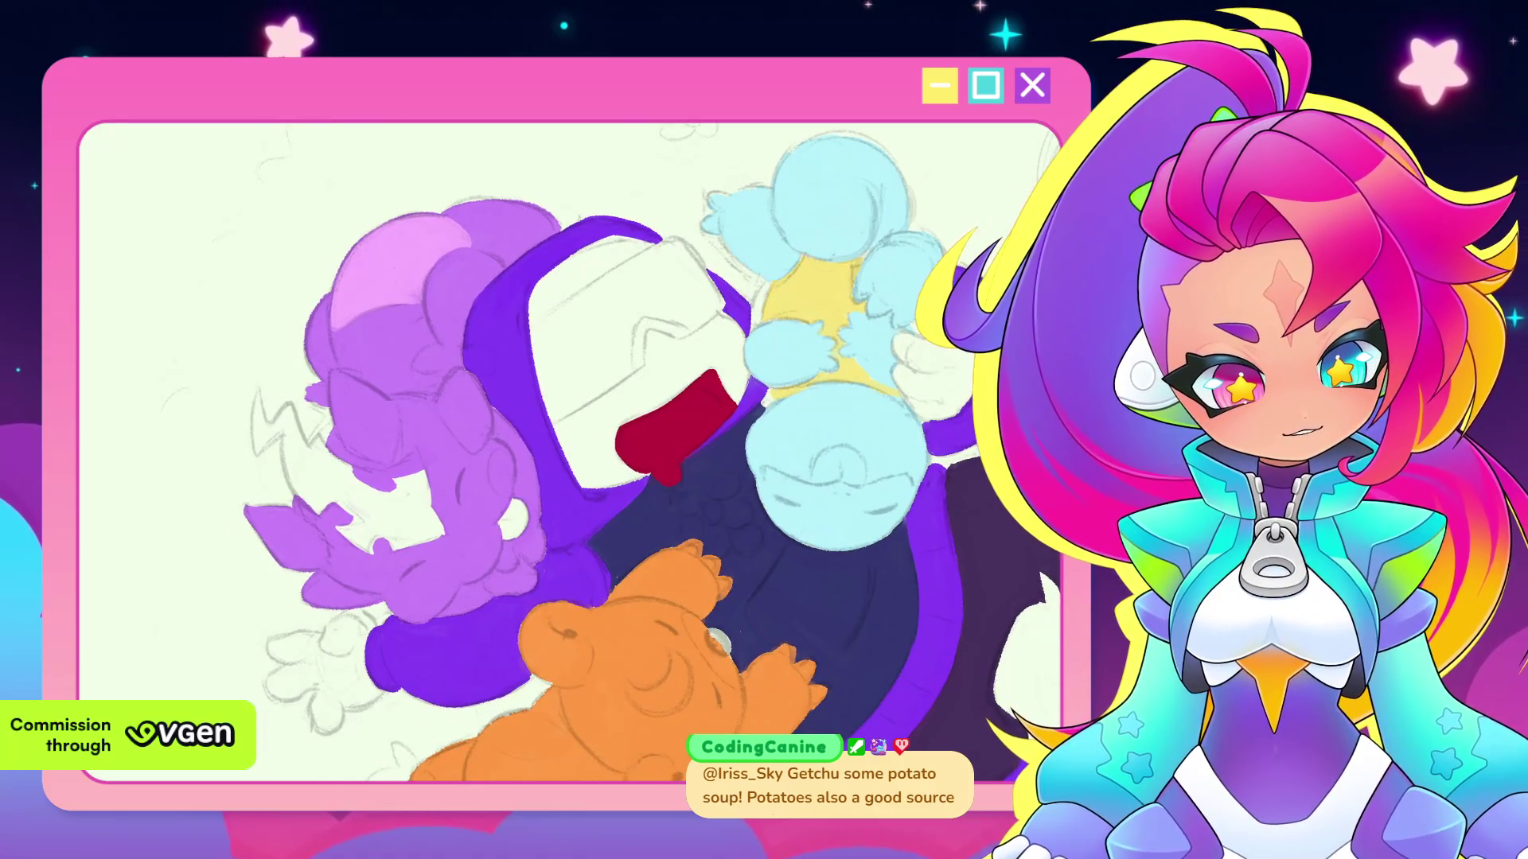
left_click_drag(923, 330, 810, 475)
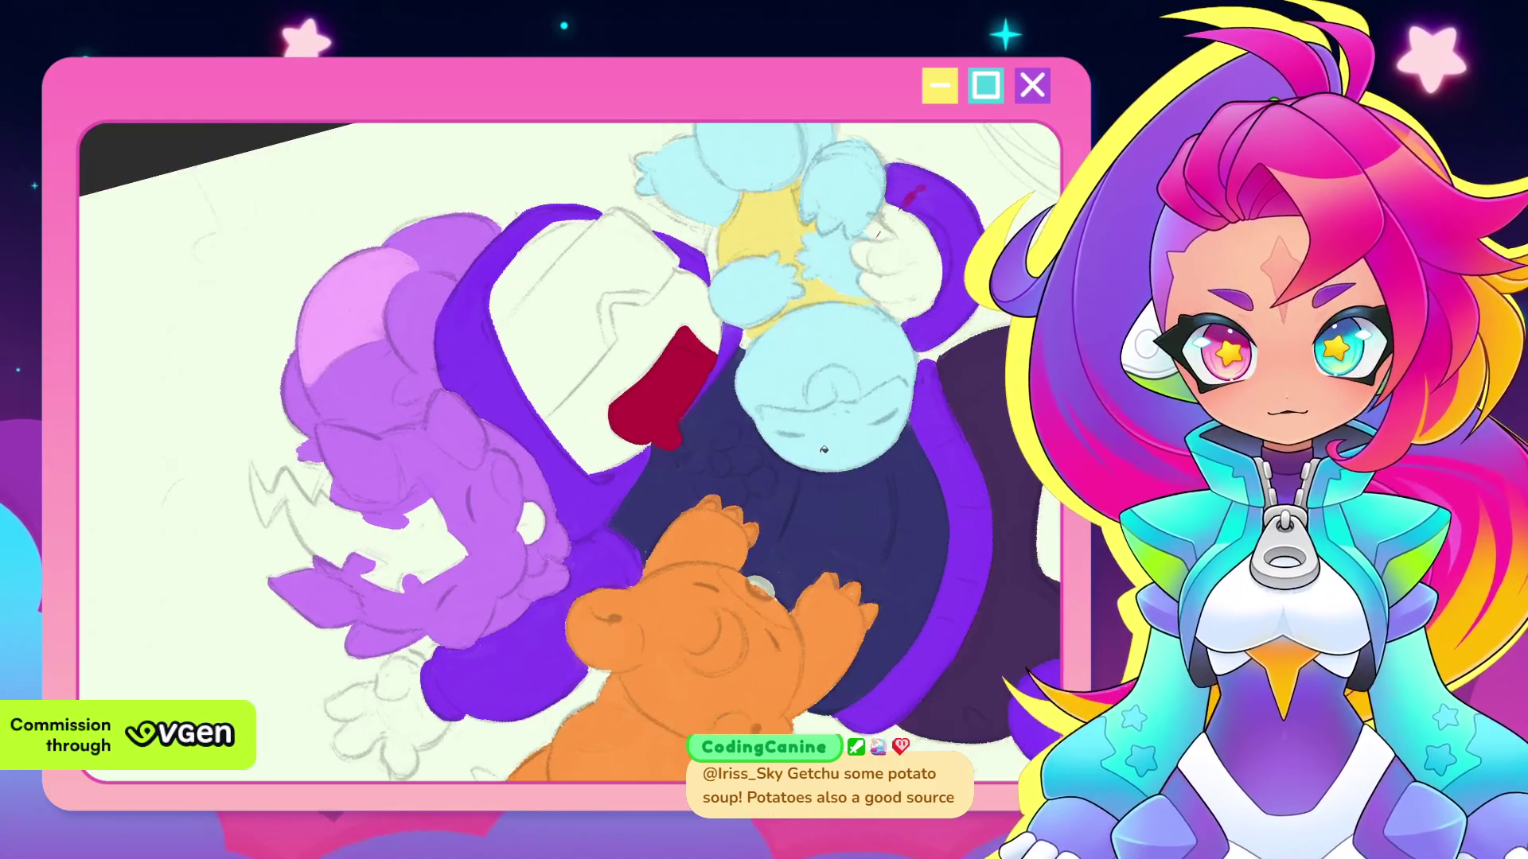
scroll(810, 475, "up", 2)
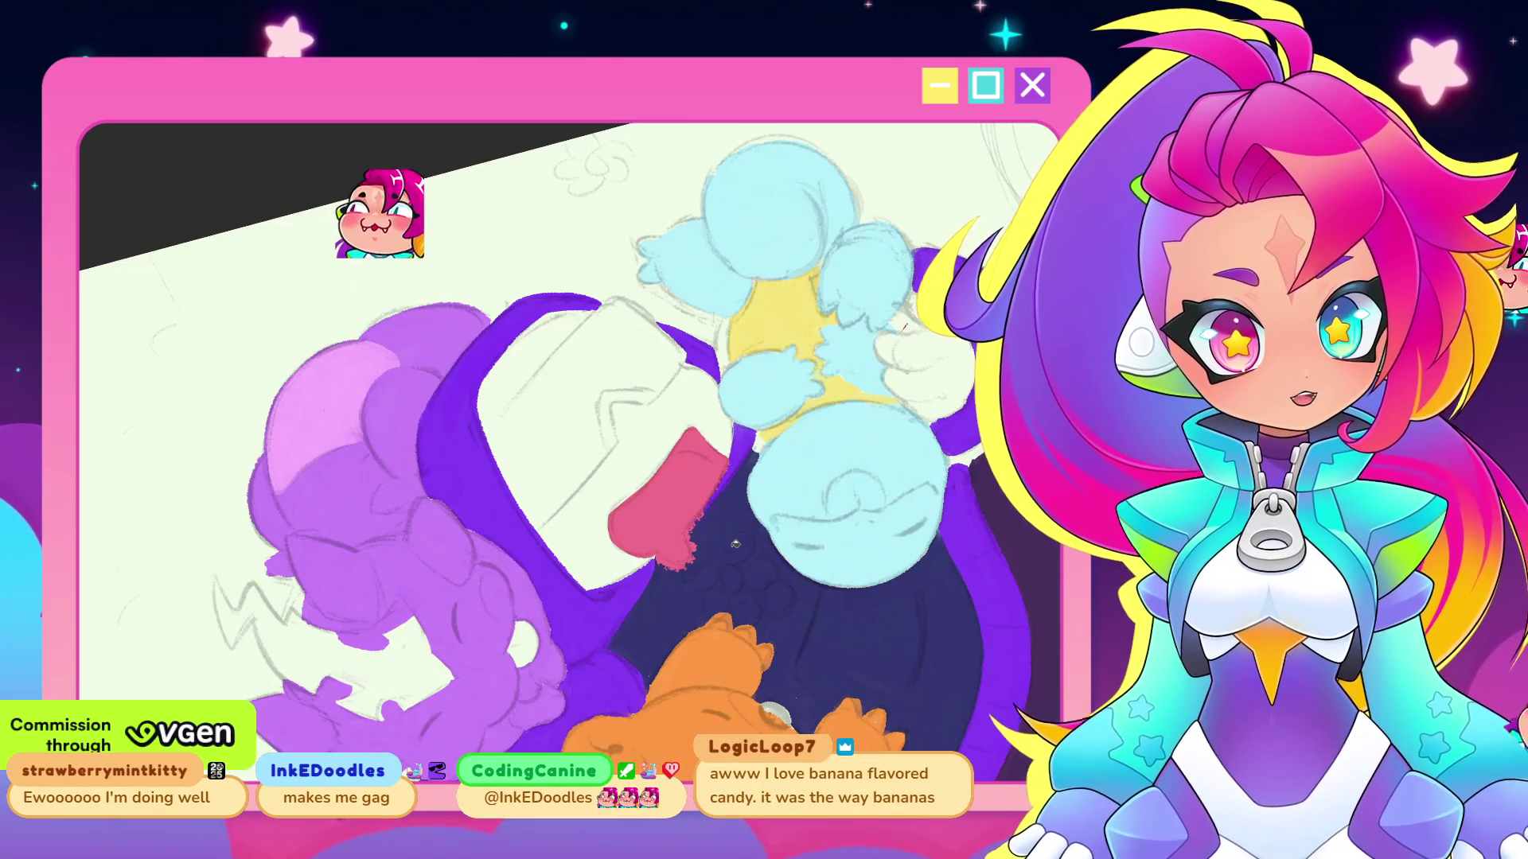
Paint a pink tongue inside the red mouth, turning the canvas through several angles
scroll(682, 413, "up", 1)
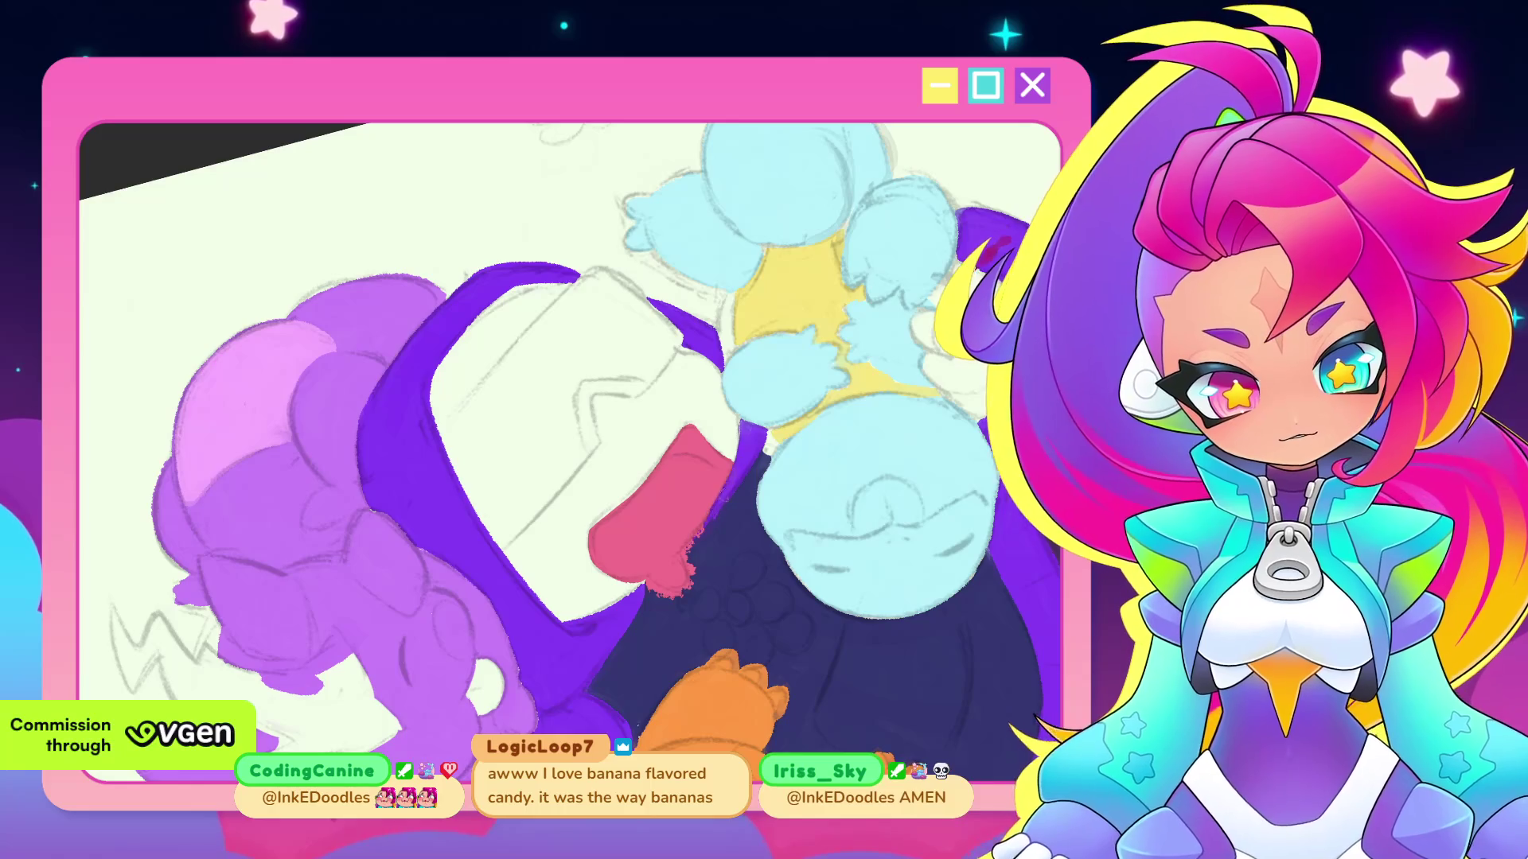
mouse_move(708, 231)
left_mouse_down()
mouse_move(792, 589)
mouse_move(739, 460)
left_mouse_up()
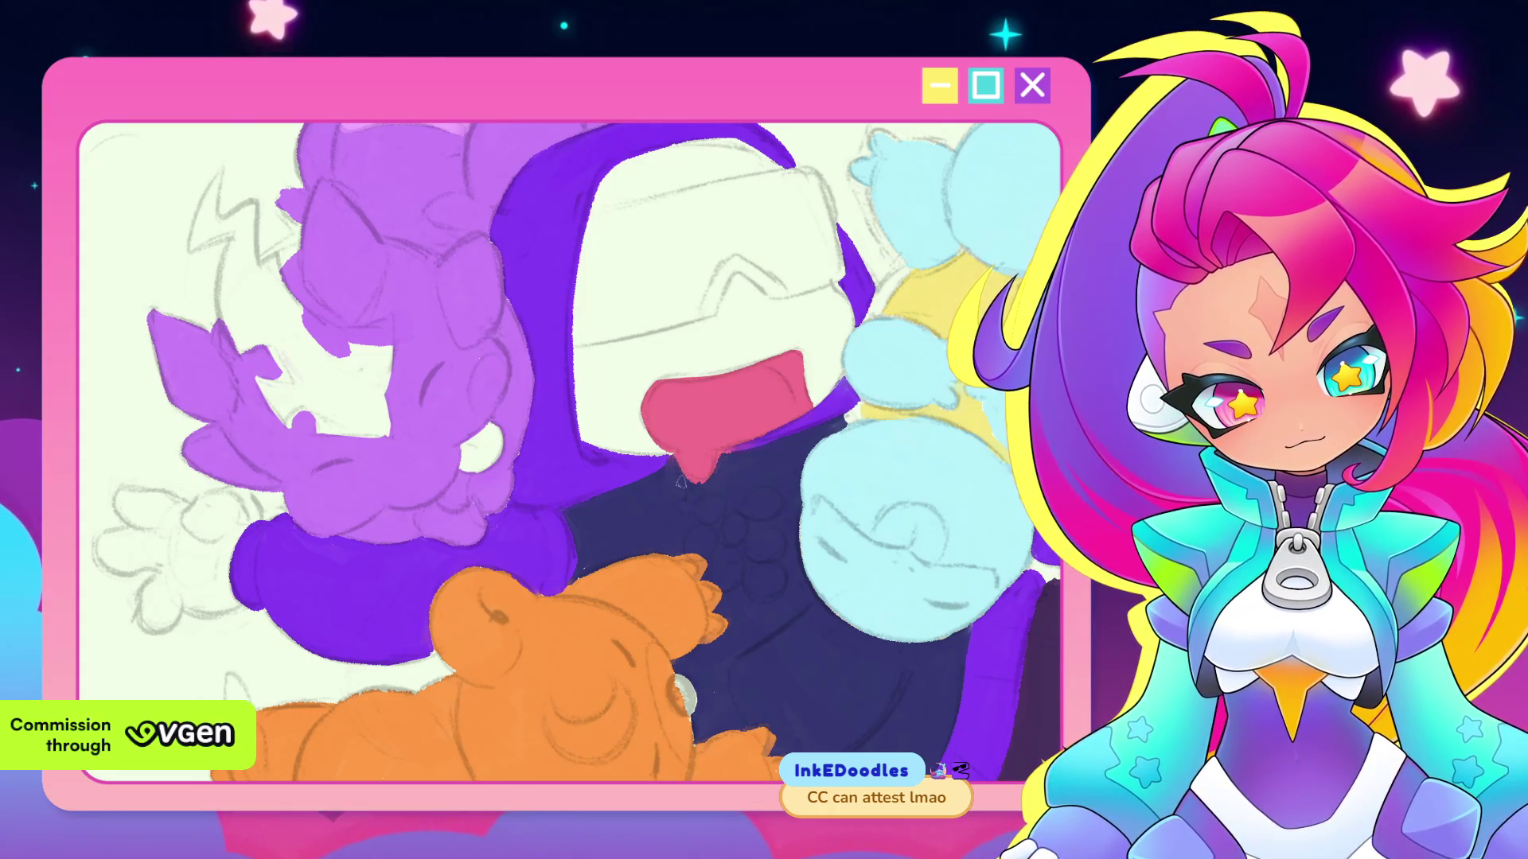
left_click_drag(739, 428, 627, 572)
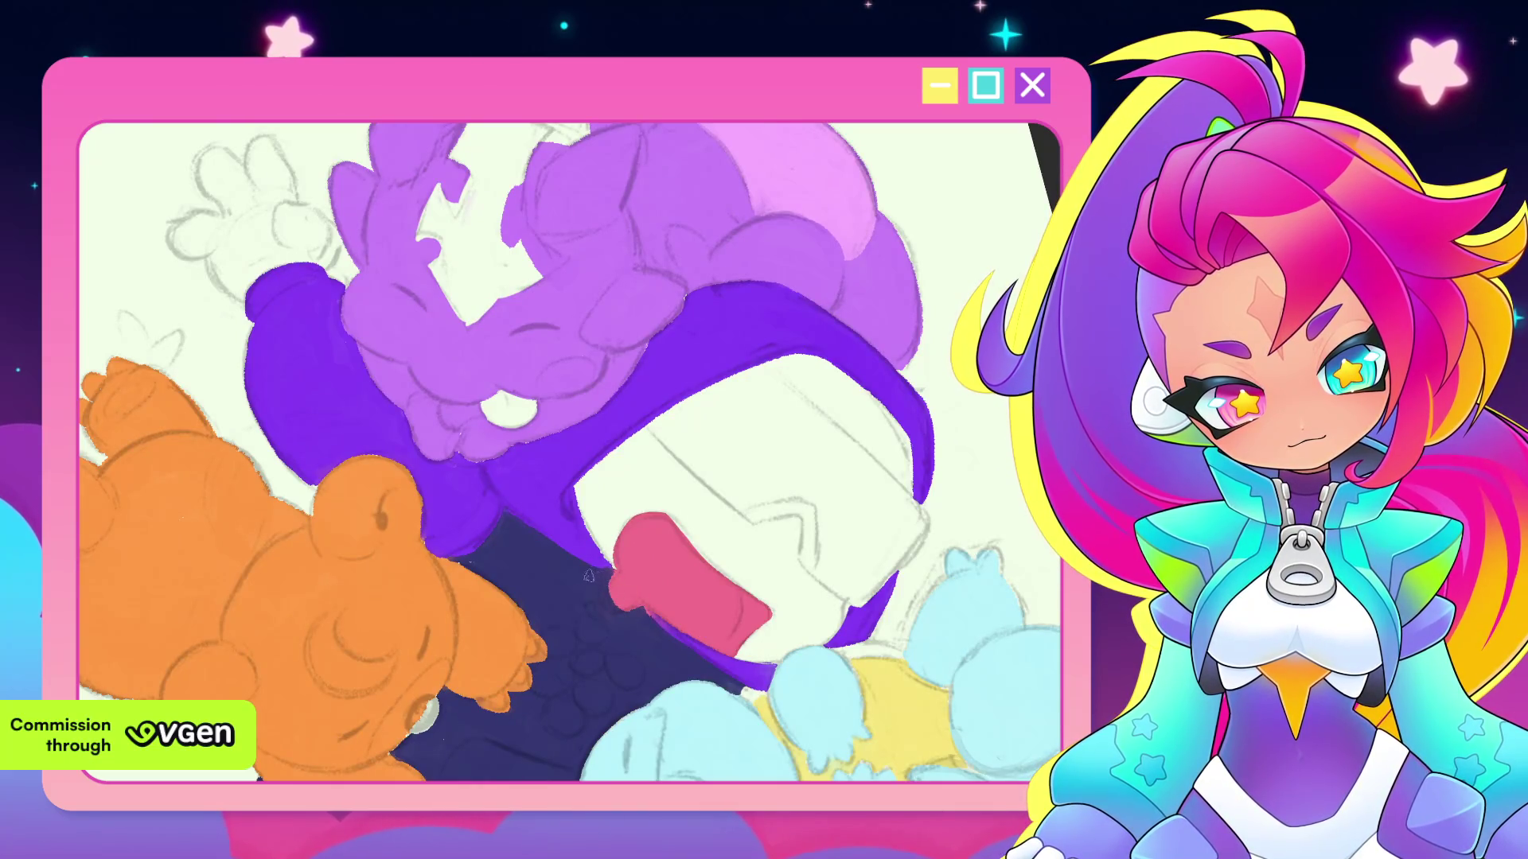
left_click_drag(603, 630, 679, 477)
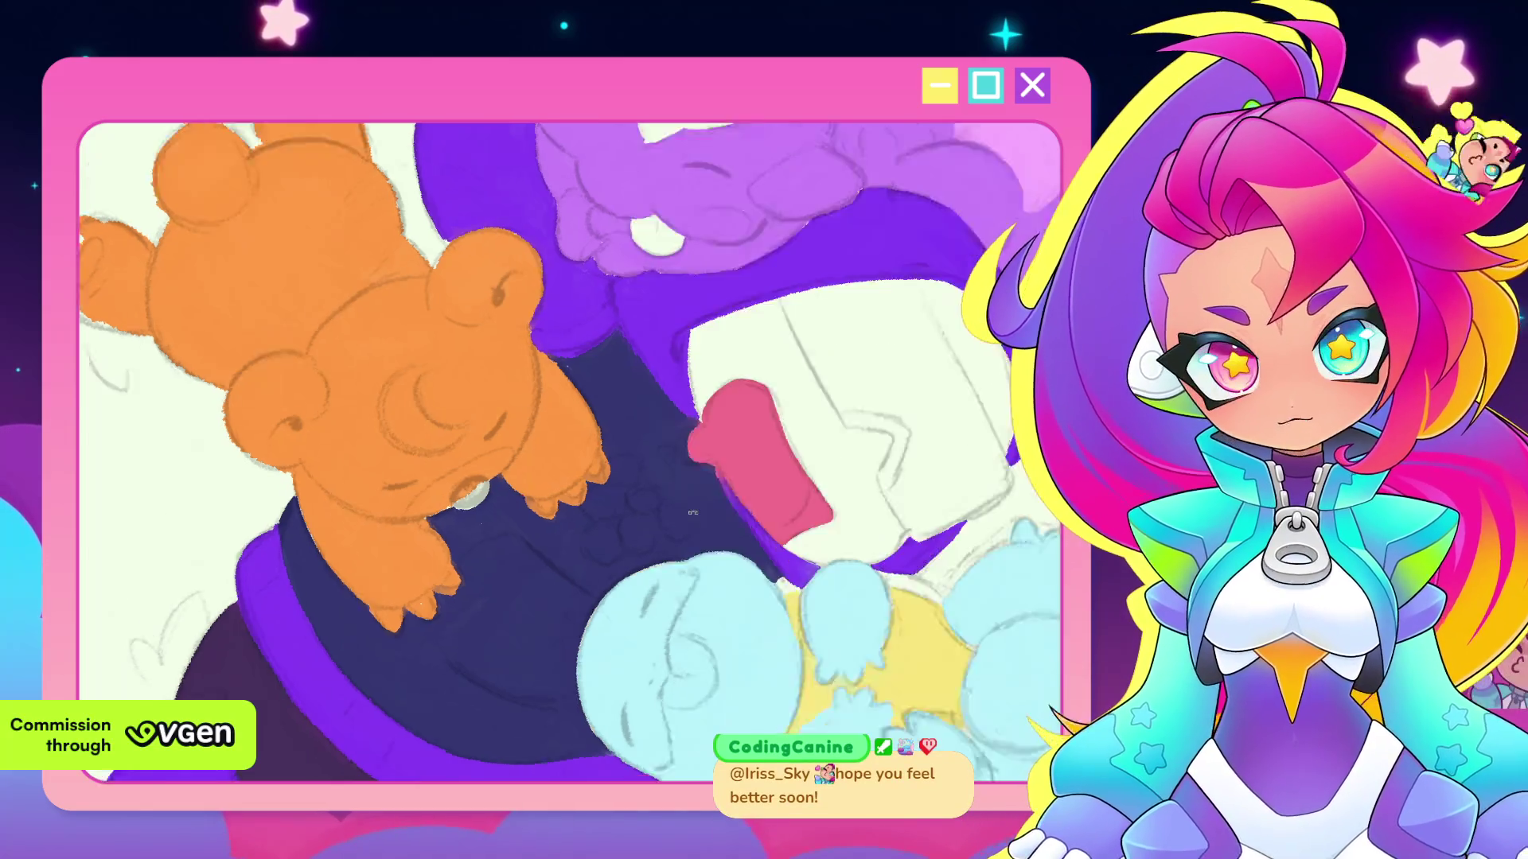
mouse_move(704, 527)
left_mouse_down()
mouse_move(653, 481)
mouse_move(694, 325)
left_mouse_up()
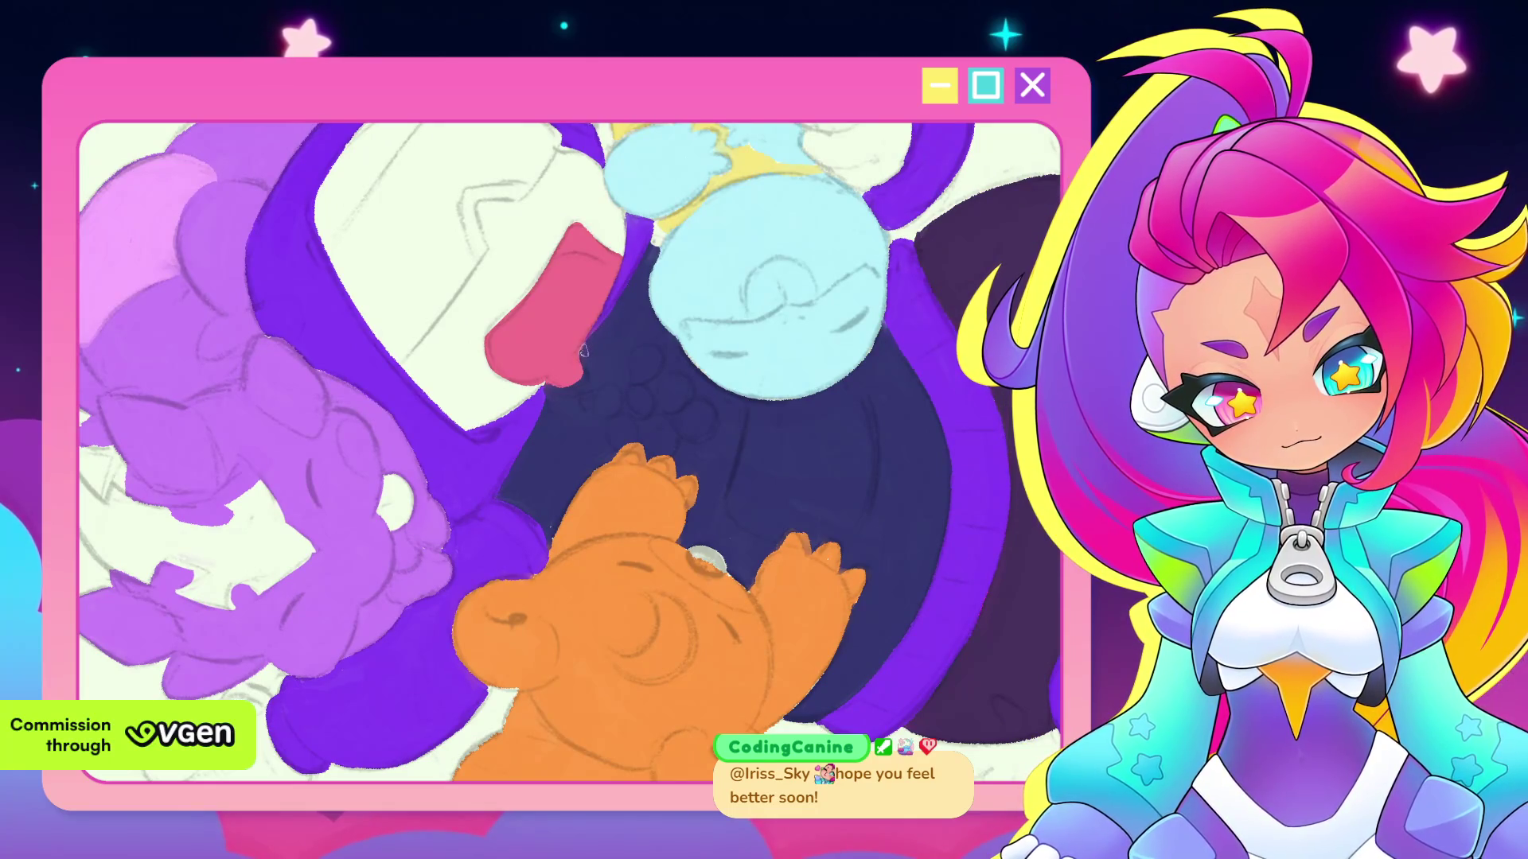
left_click_drag(593, 327, 588, 390)
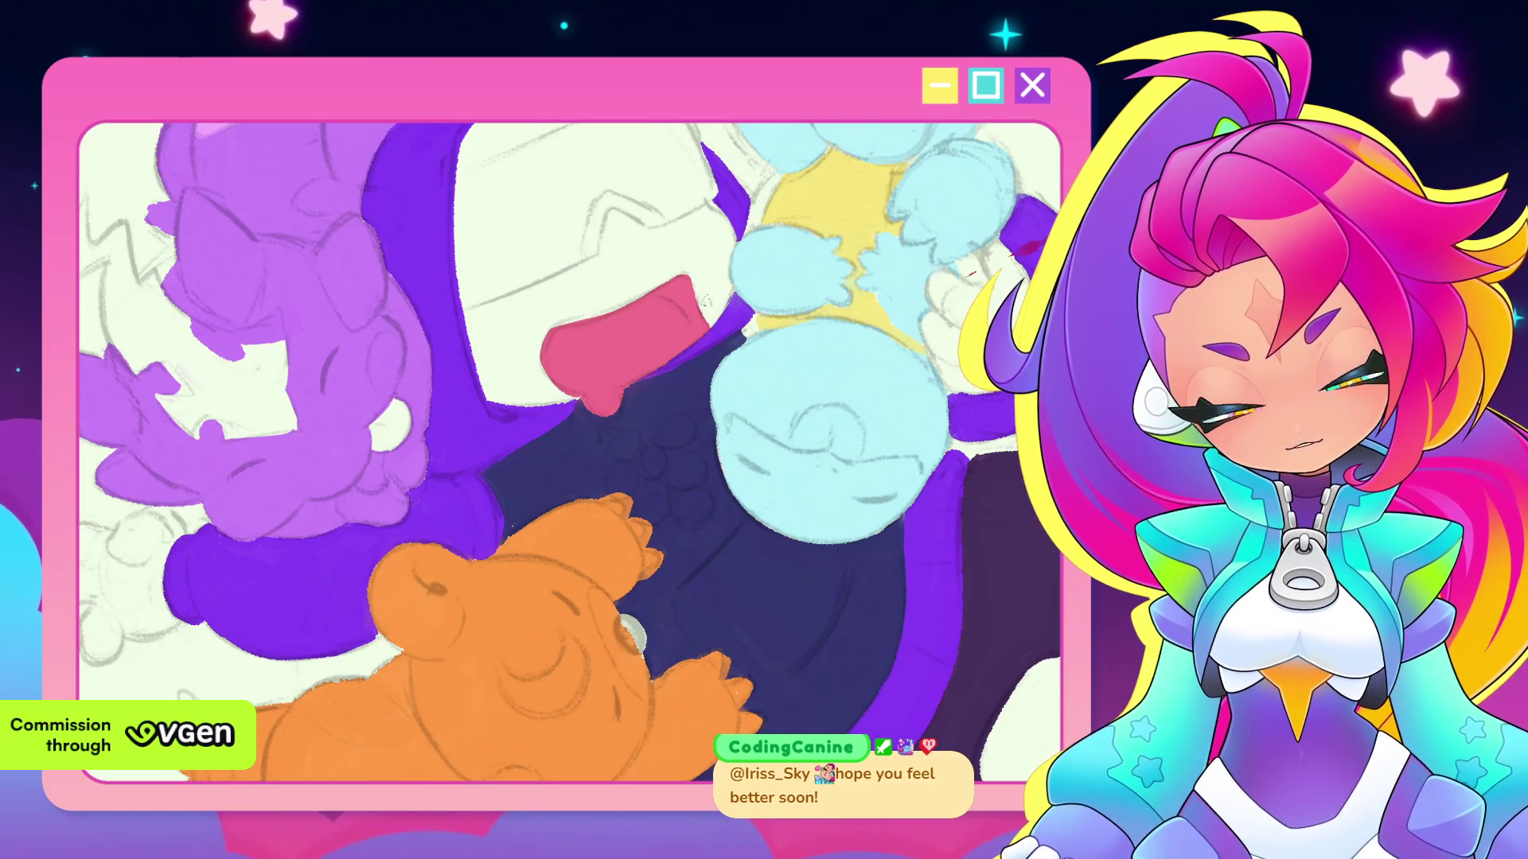
scroll(700, 297, "down", 3)
left_click_drag(700, 297, 832, 414)
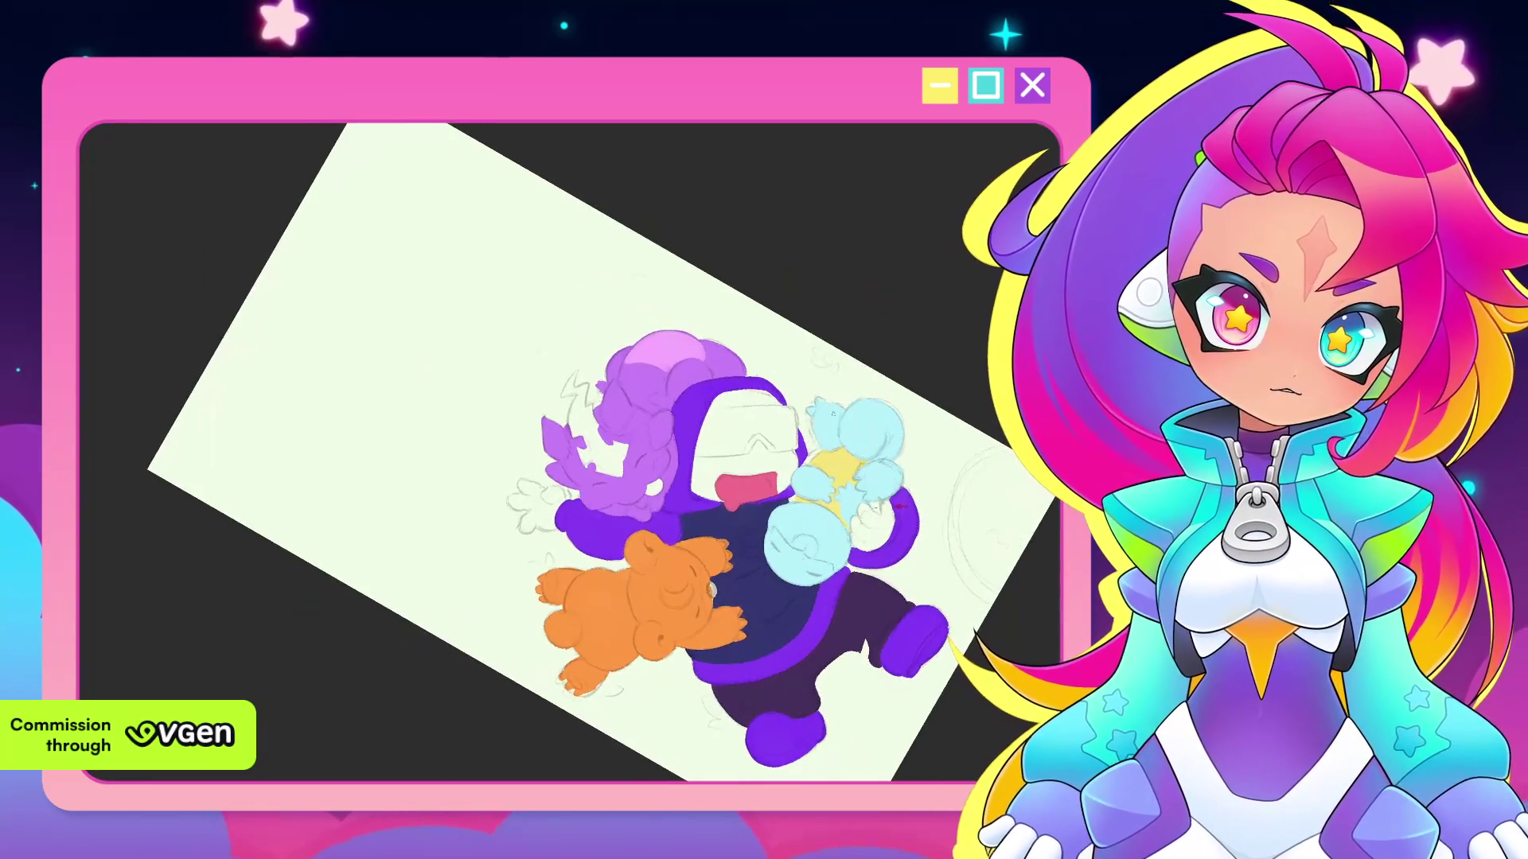
Rotate the canvas back to level, zoom in, and shift the drawing up and right
left_click_drag(713, 590, 746, 522)
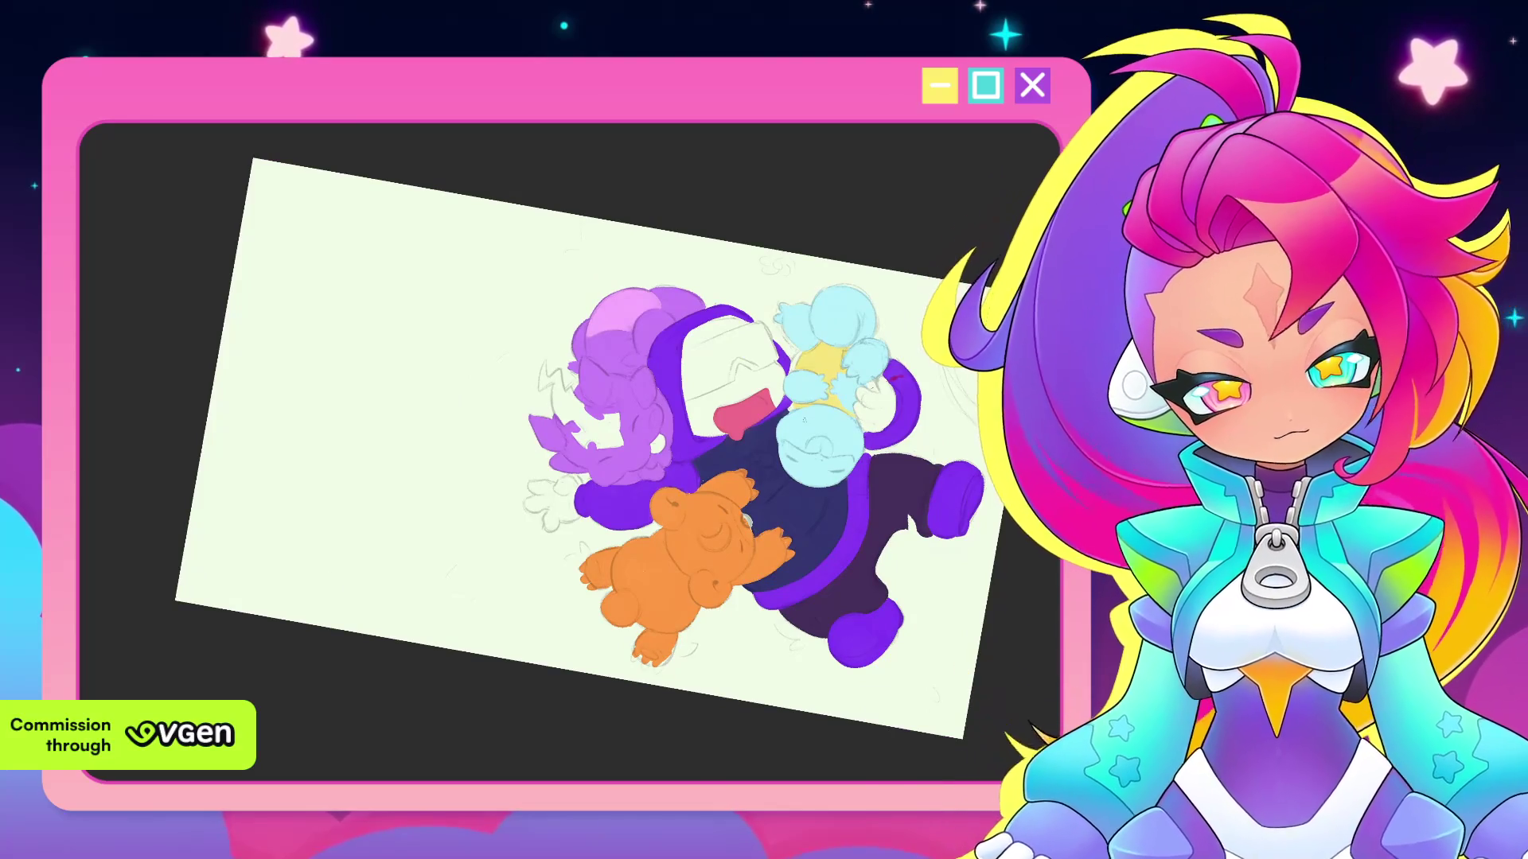
mouse_move(803, 419)
left_mouse_down()
mouse_move(866, 421)
mouse_move(782, 567)
left_mouse_up()
scroll(816, 497, "up", 2)
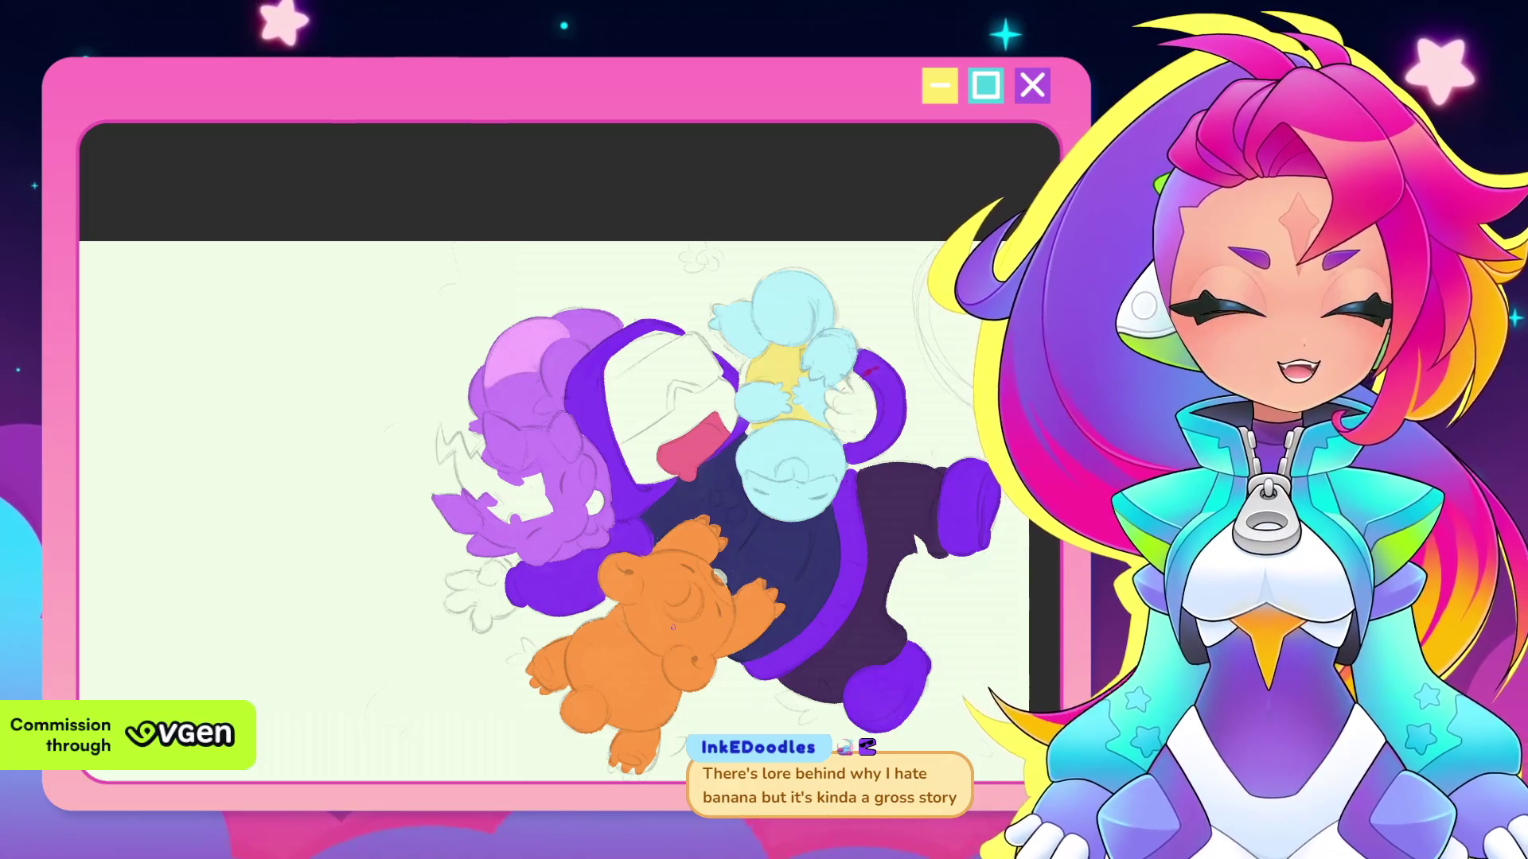
scroll(509, 477, "up", 3)
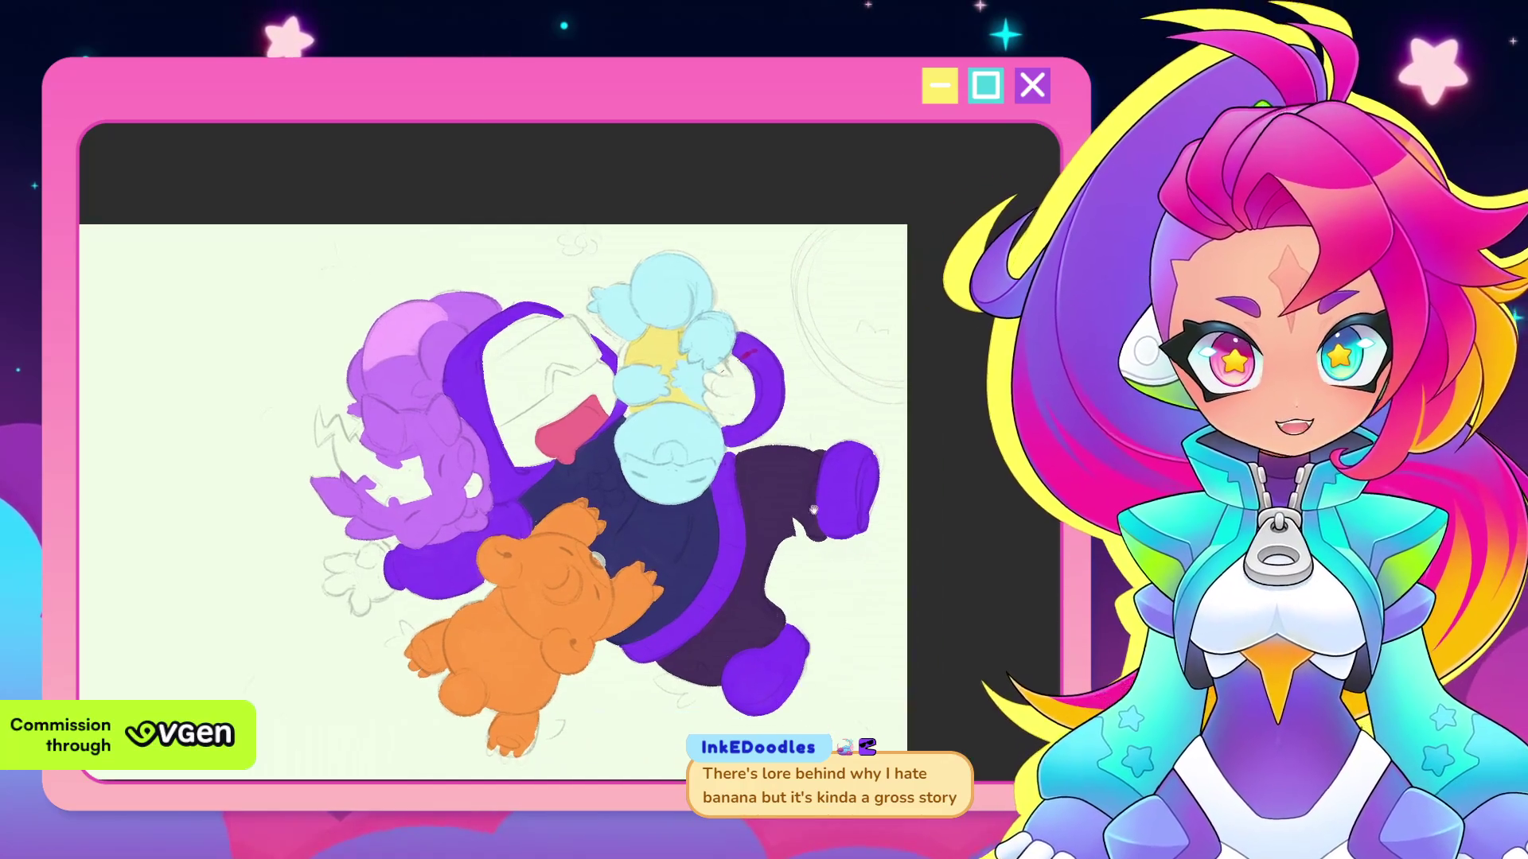
mouse_move(810, 547)
left_mouse_down()
mouse_move(839, 474)
mouse_move(830, 565)
left_mouse_up()
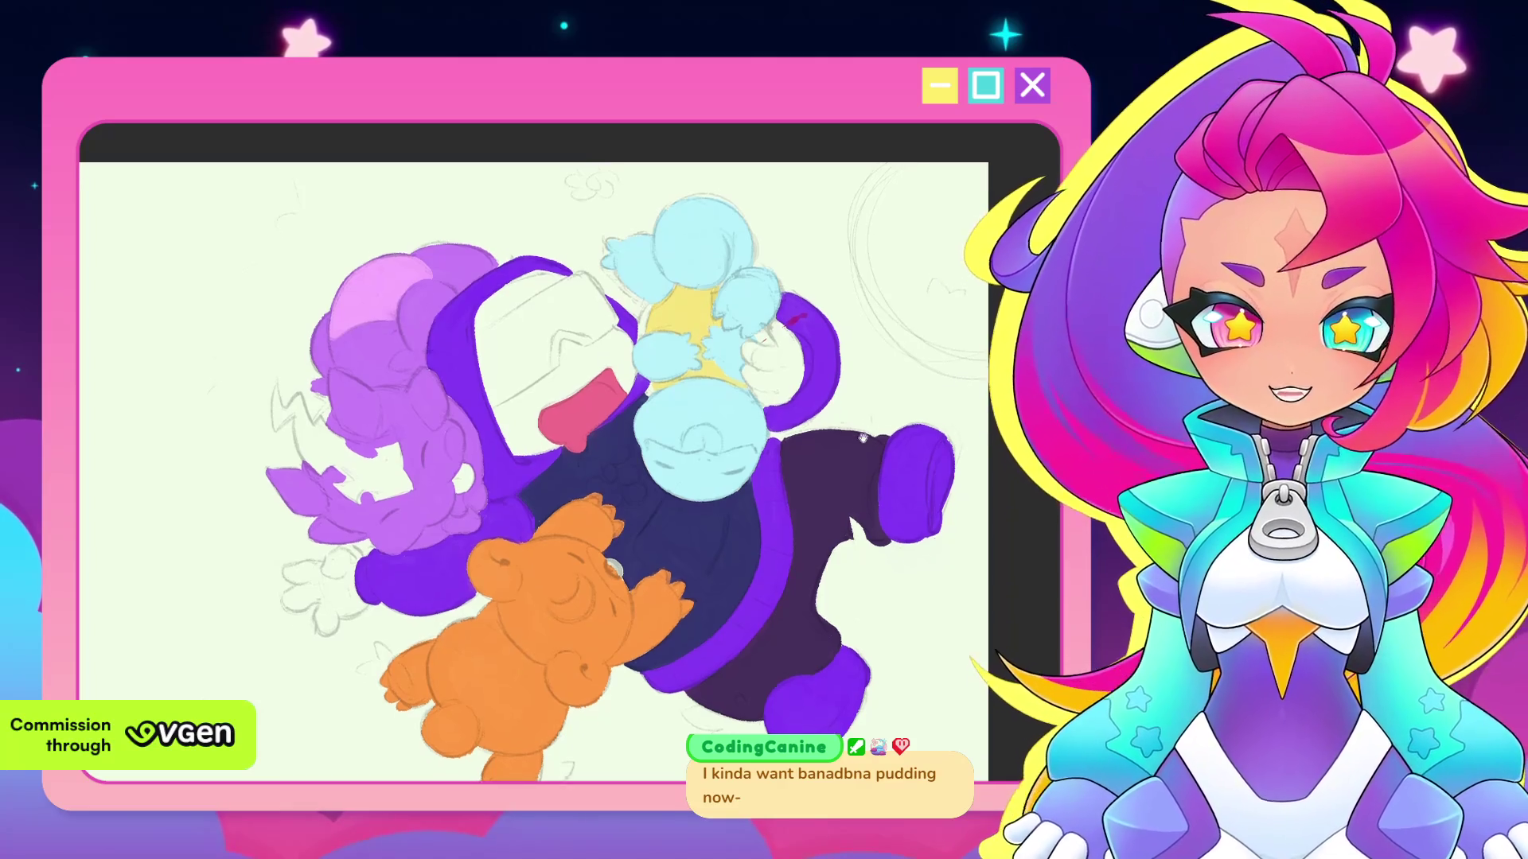
Zoom and pan left to close in on the light-blue character's face and start its mouth
scroll(811, 344, "up", 3)
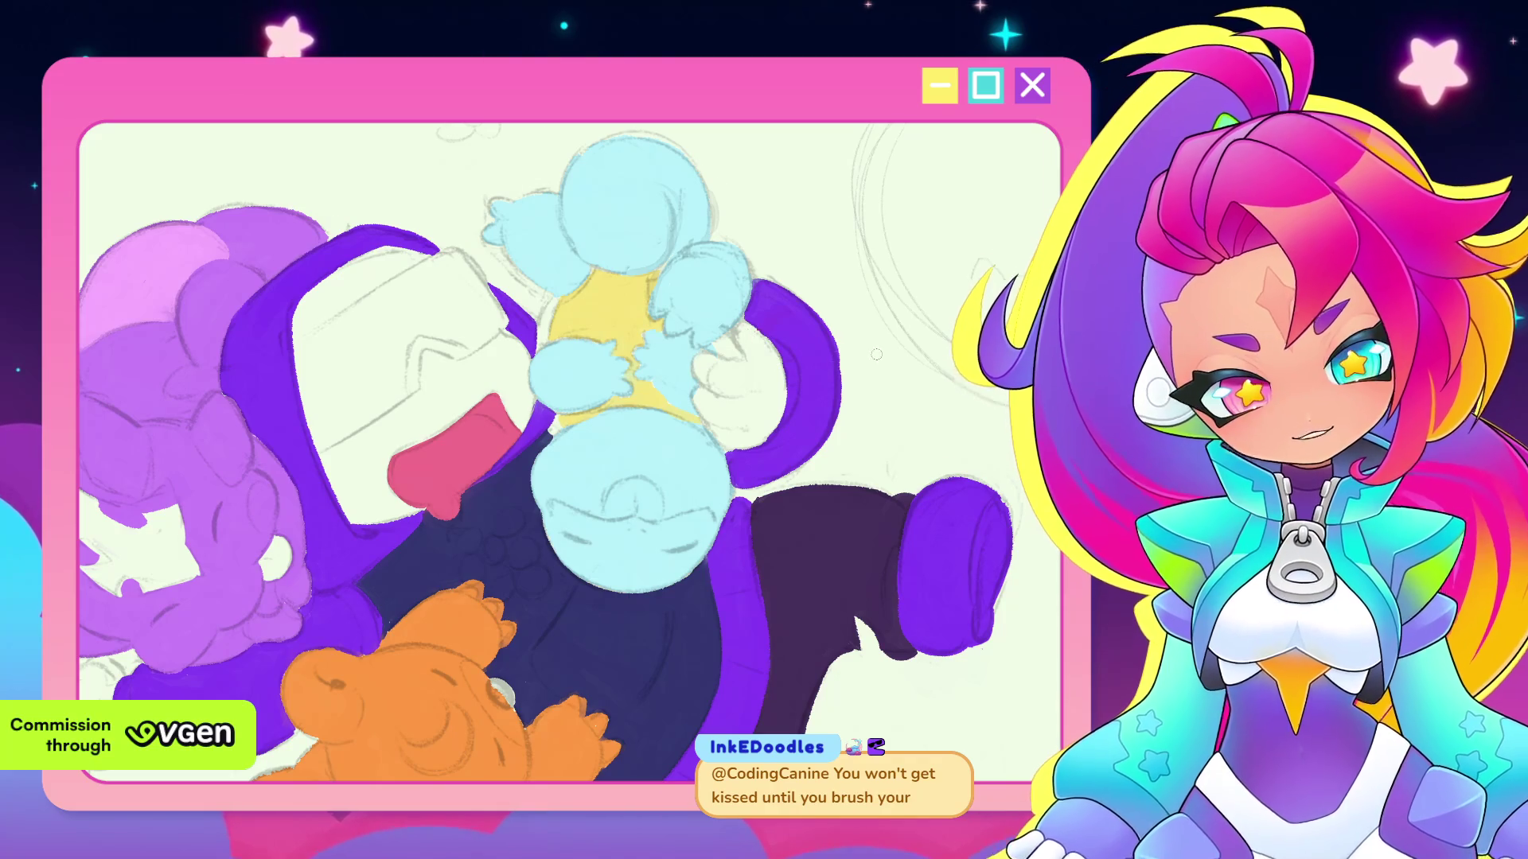
scroll(908, 499, "down", 2)
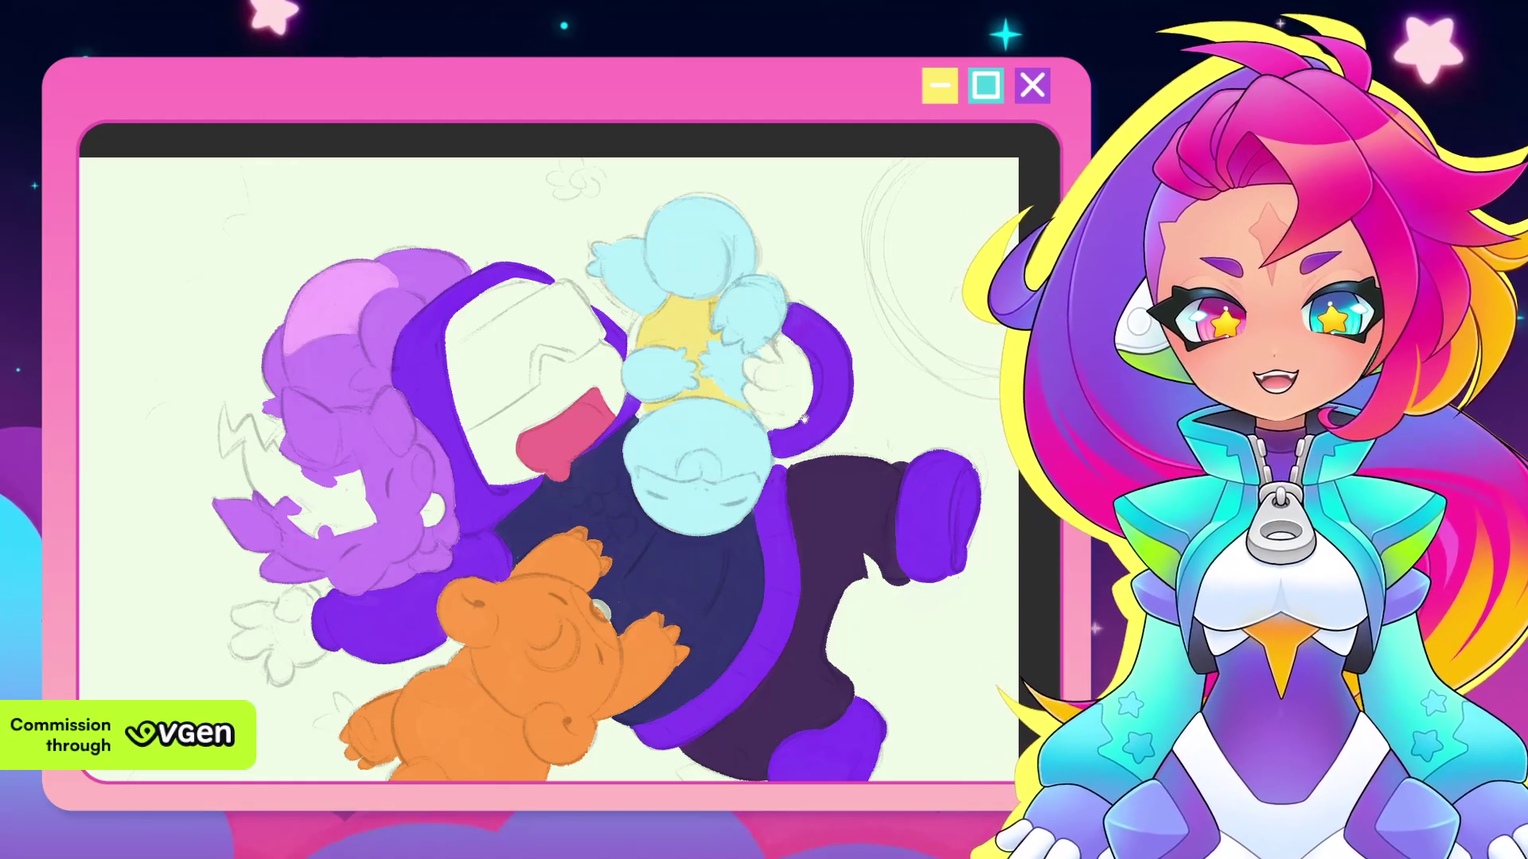
left_click_drag(878, 398, 822, 395)
scroll(634, 460, "up", 3)
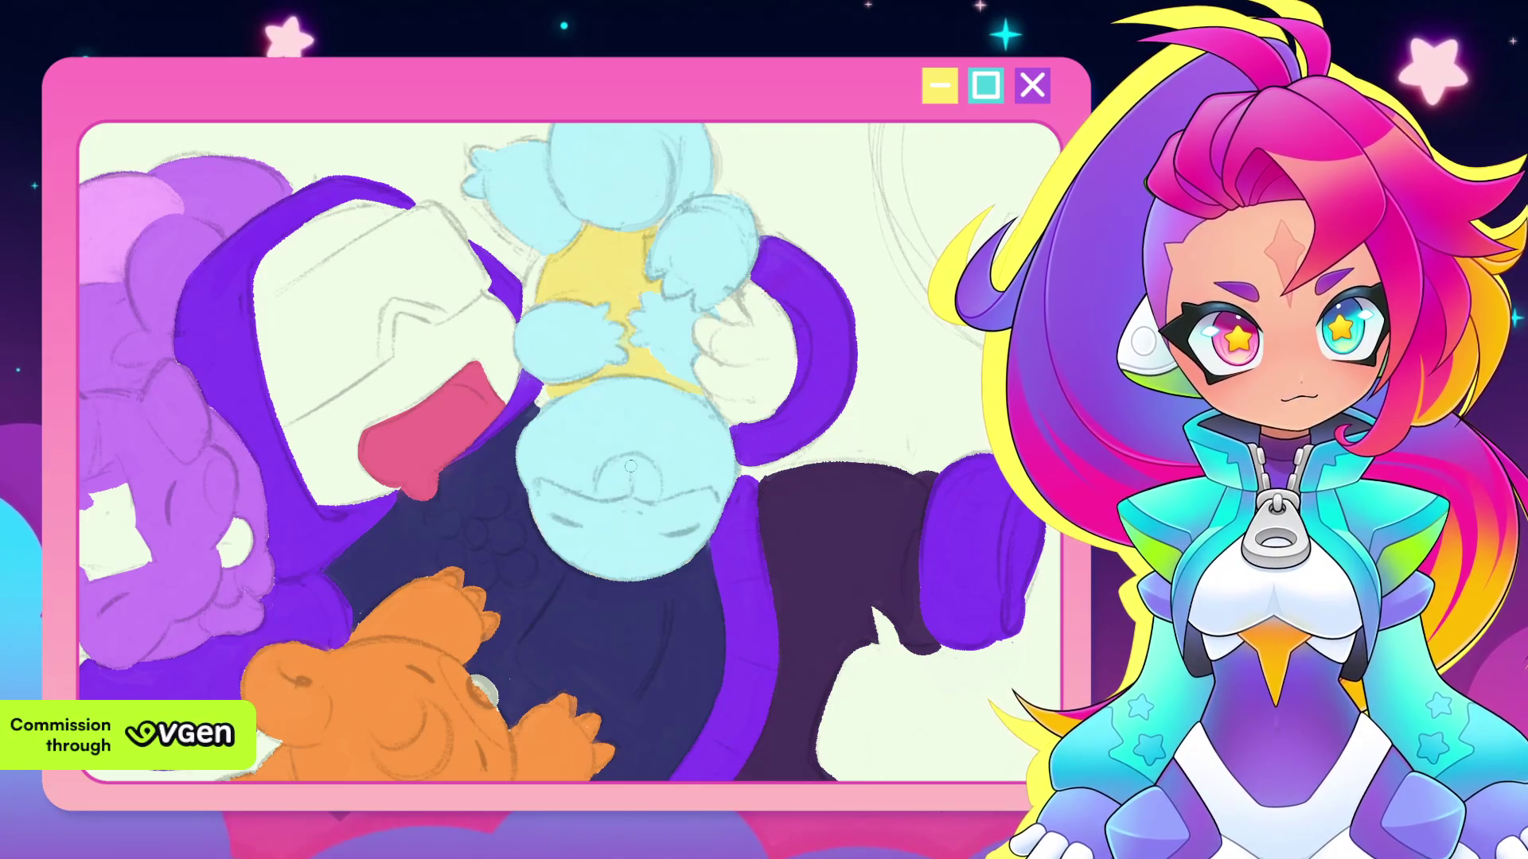
mouse_move(637, 458)
left_mouse_down()
mouse_move(606, 475)
mouse_move(655, 493)
mouse_move(624, 460)
left_mouse_up()
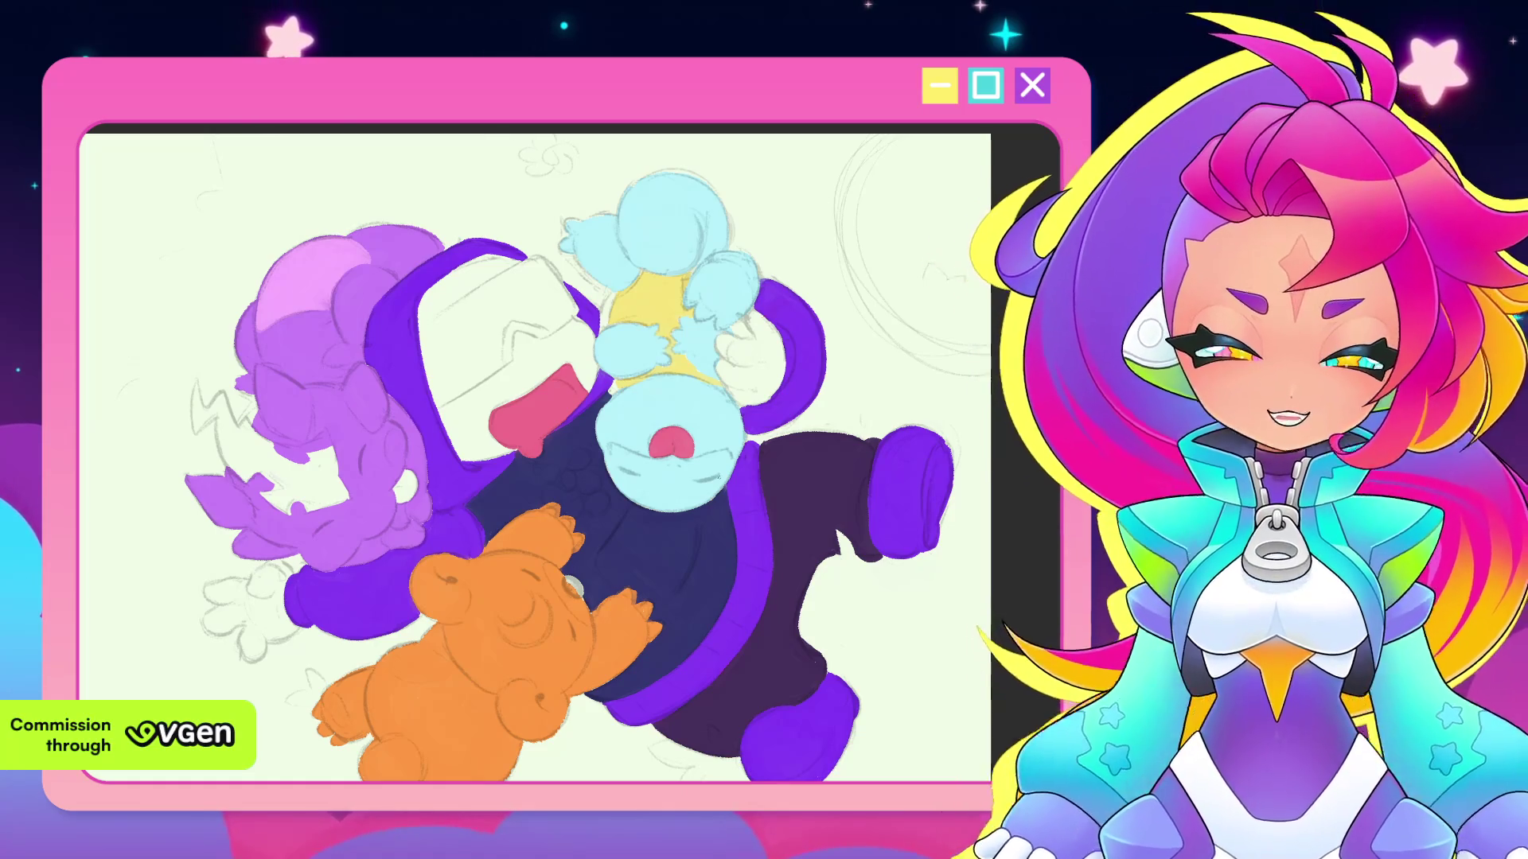
Pan the view down to show the top of the canvas and zoom out
left_click_drag(933, 446, 949, 512)
scroll(949, 512, "down", 5)
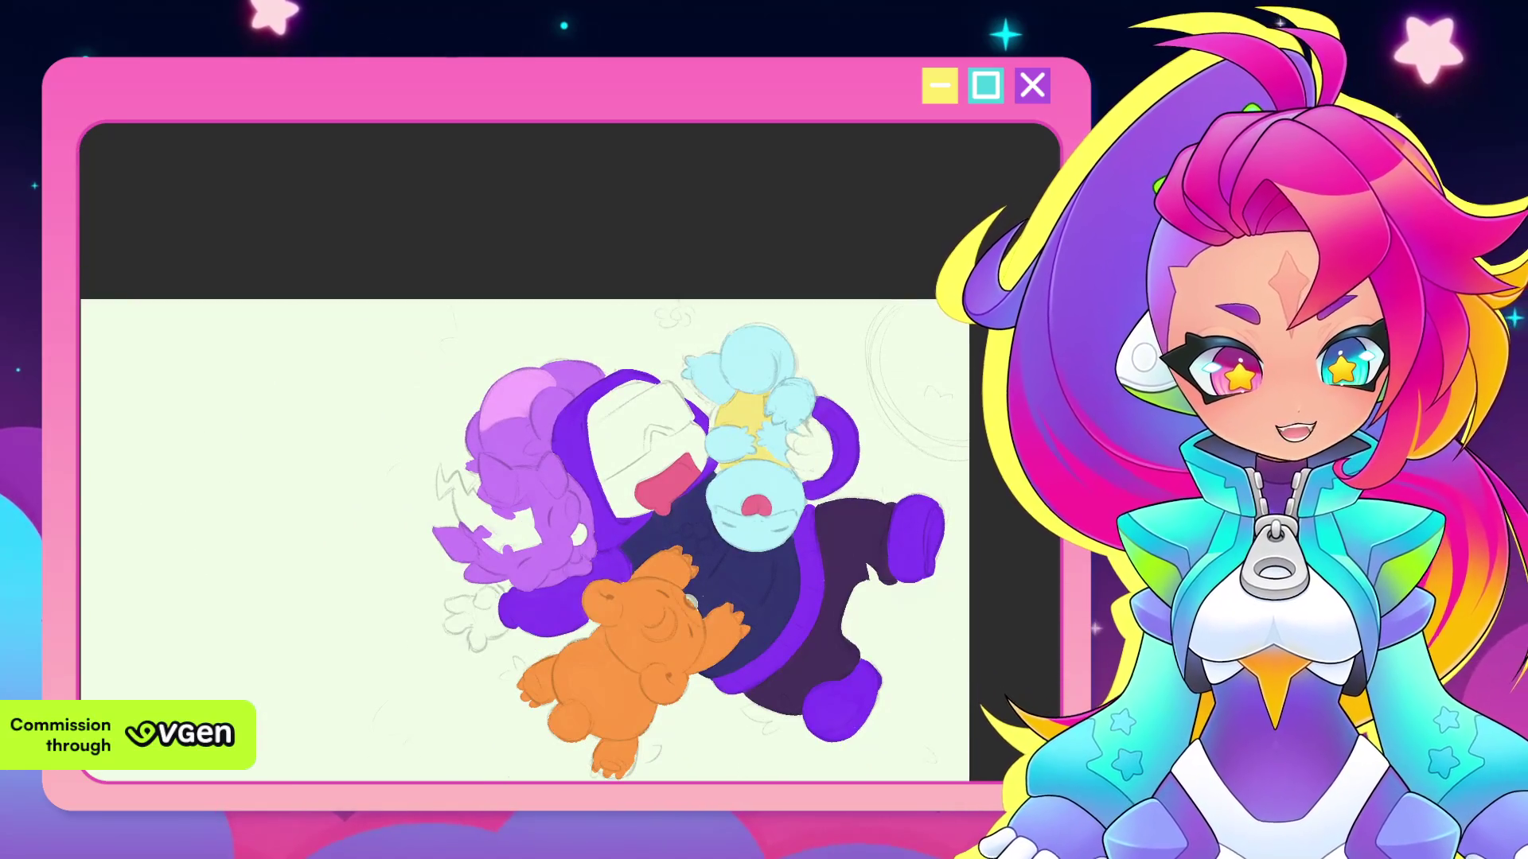
left_click_drag(767, 571, 769, 561)
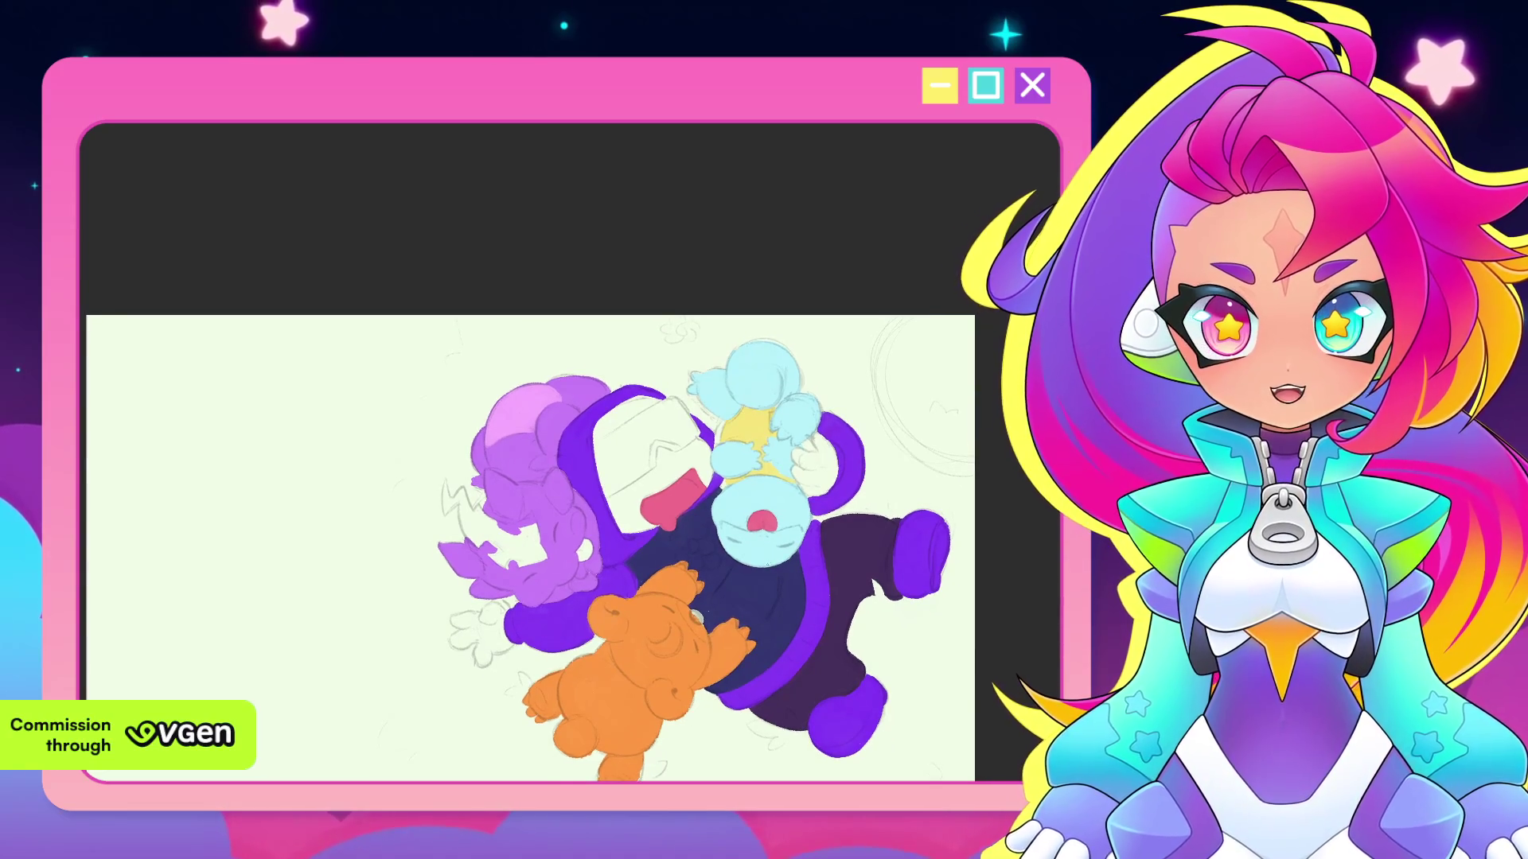
scroll(697, 617, "up", 2)
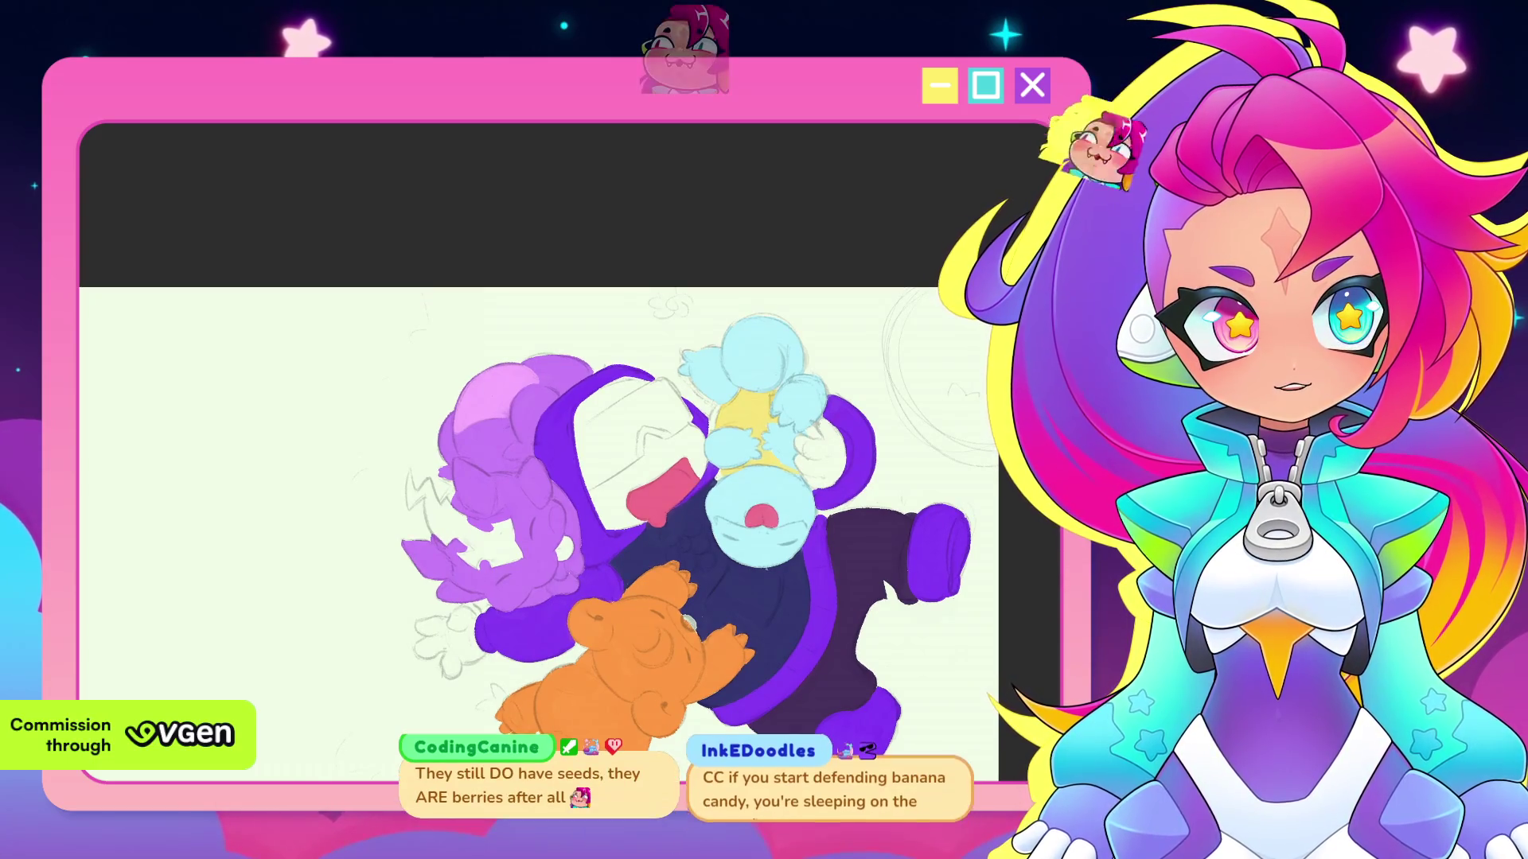
scroll(761, 568, "up", 1)
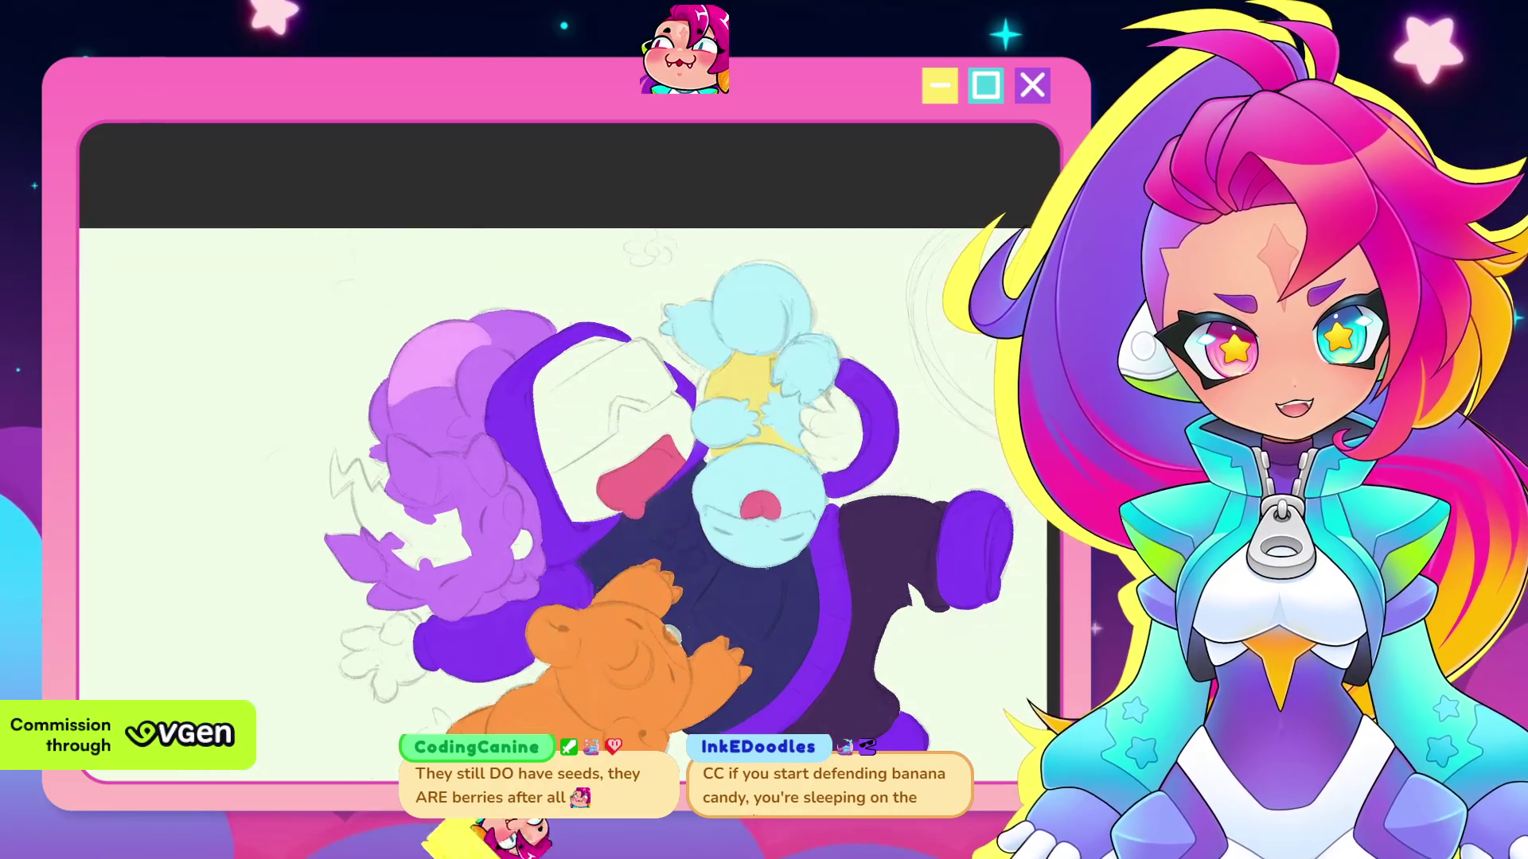
scroll(761, 567, "up", 1)
scroll(761, 567, "up", 1)
scroll(760, 568, "up", 1)
scroll(761, 567, "down", 1)
scroll(761, 568, "down", 1)
scroll(761, 567, "down", 2)
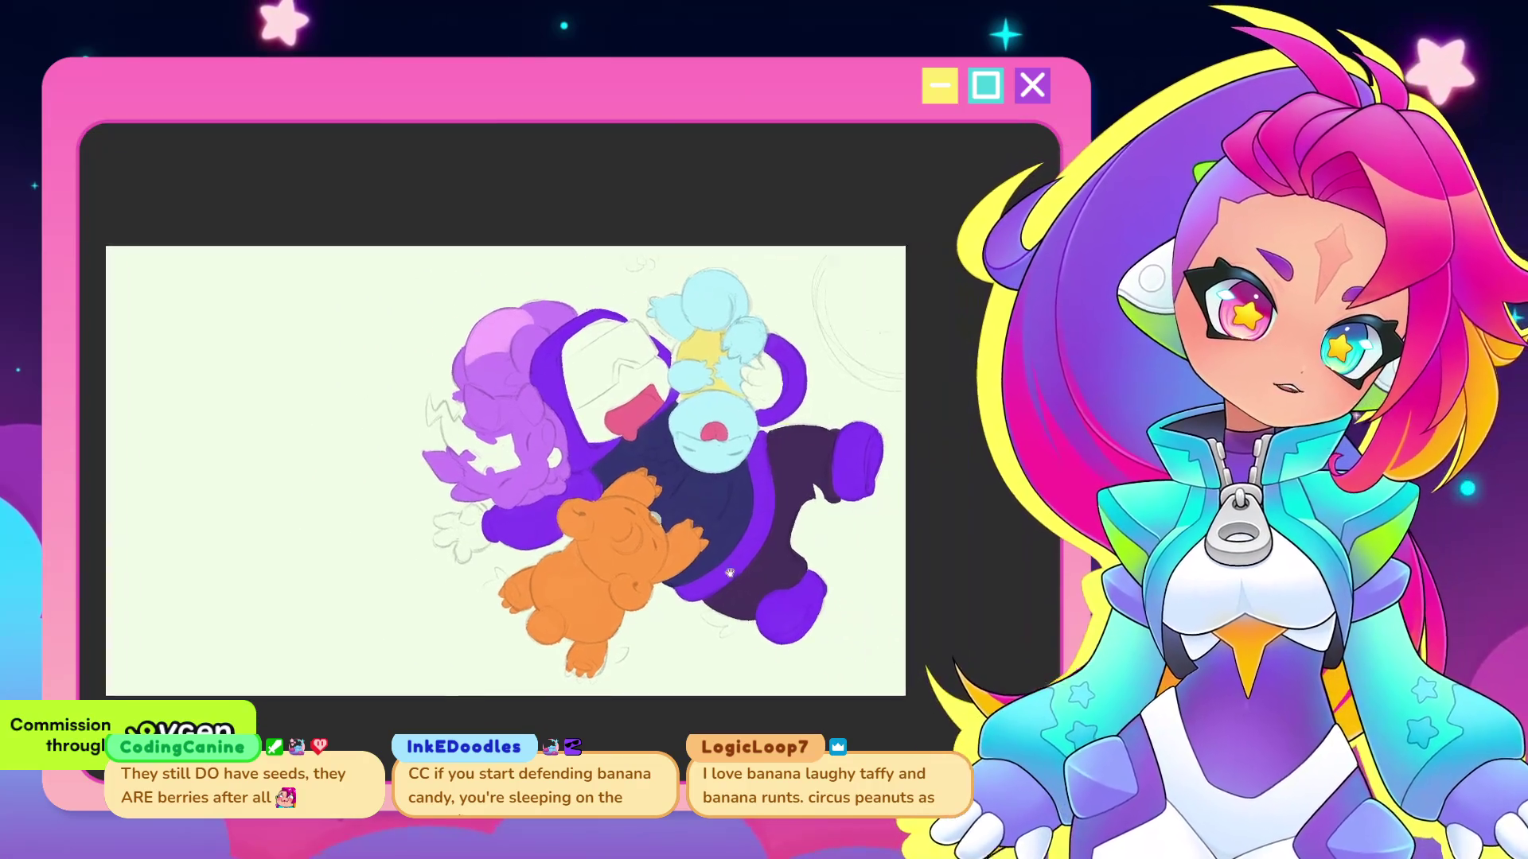
scroll(723, 601, "up", 2)
scroll(723, 602, "up", 2)
left_click_drag(723, 601, 737, 566)
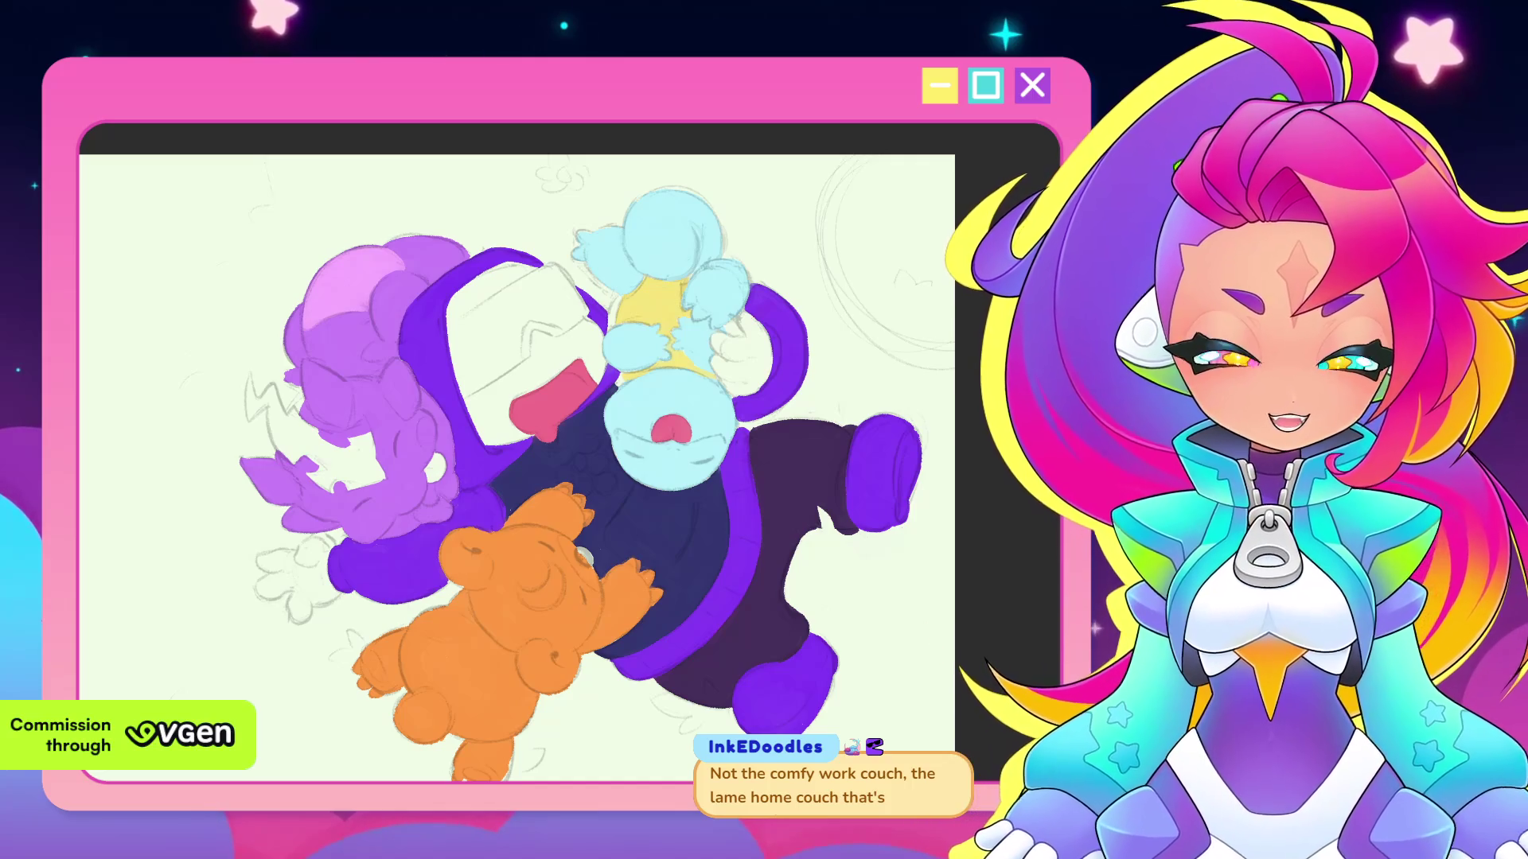
Zoom in and pan the view in close on the sleeping characters' faces
scroll(518, 469, "up", 2)
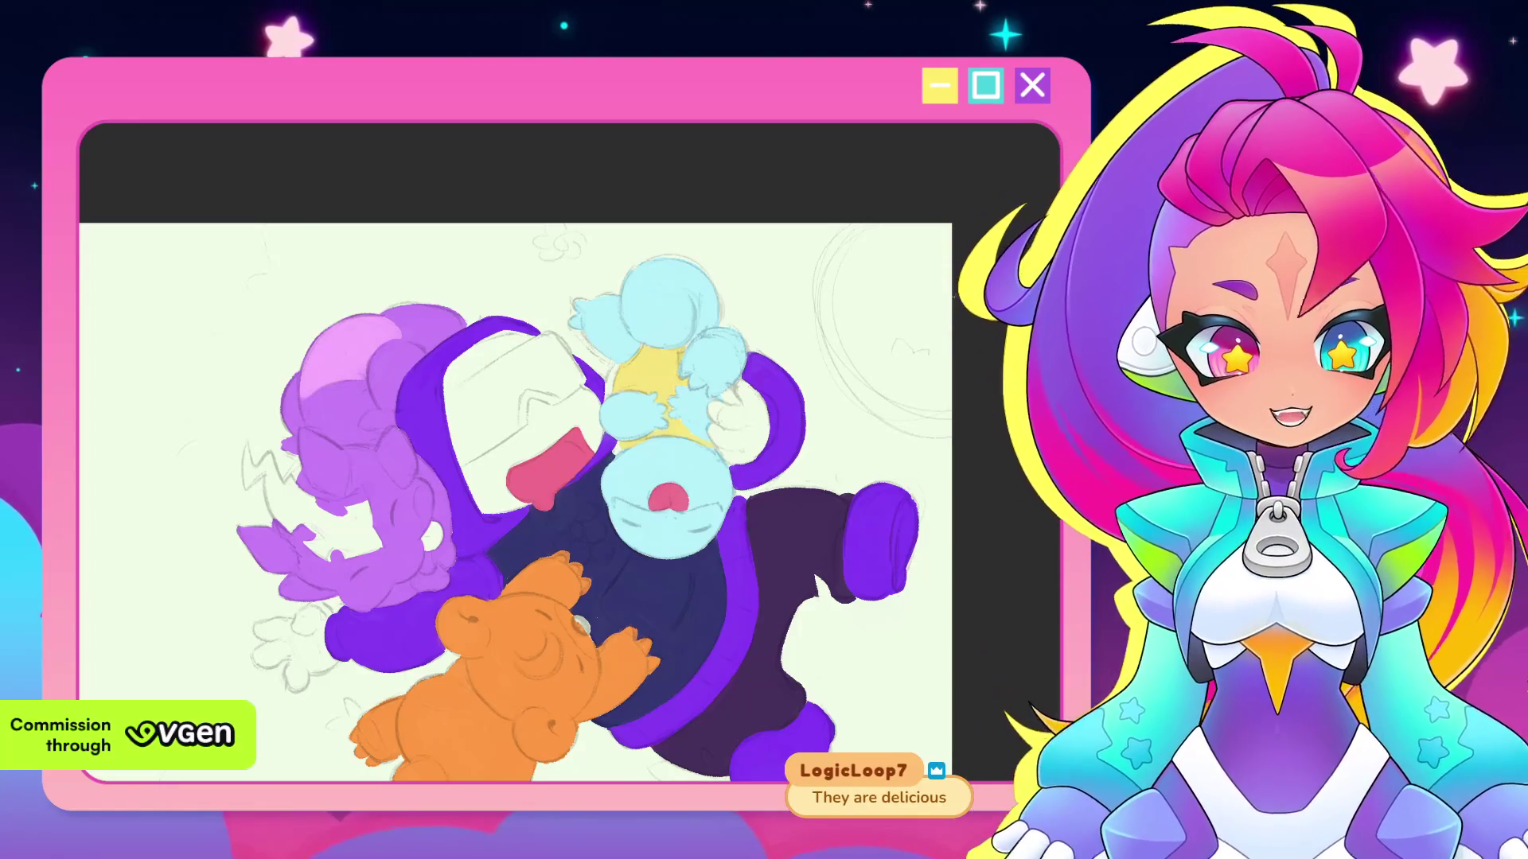
mouse_move(965, 349)
left_mouse_down()
mouse_move(966, 365)
mouse_move(1066, 370)
left_mouse_up()
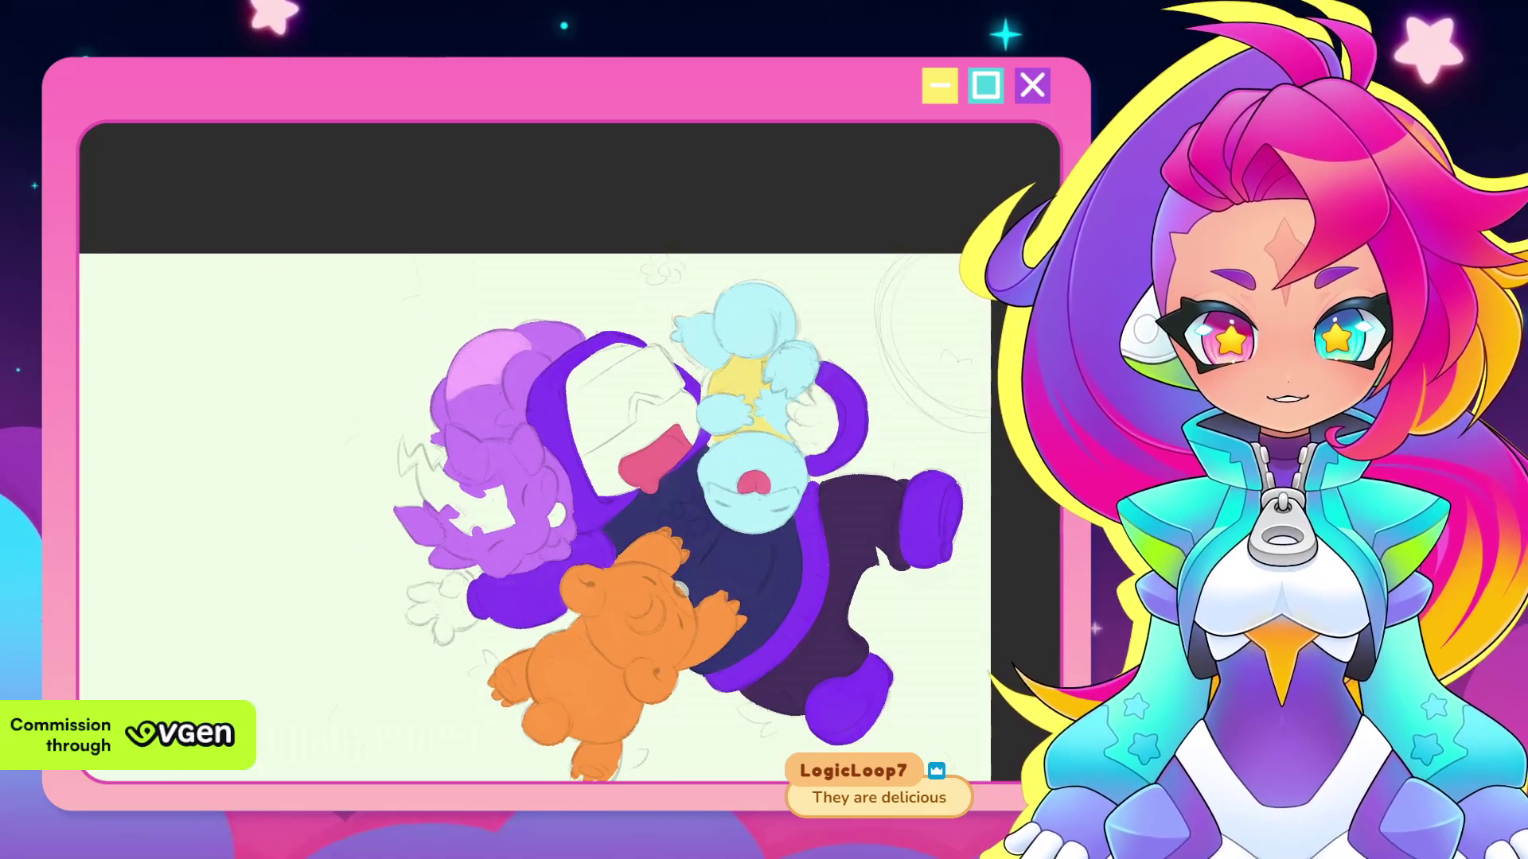
scroll(661, 381, "up", 1)
scroll(661, 380, "up", 1)
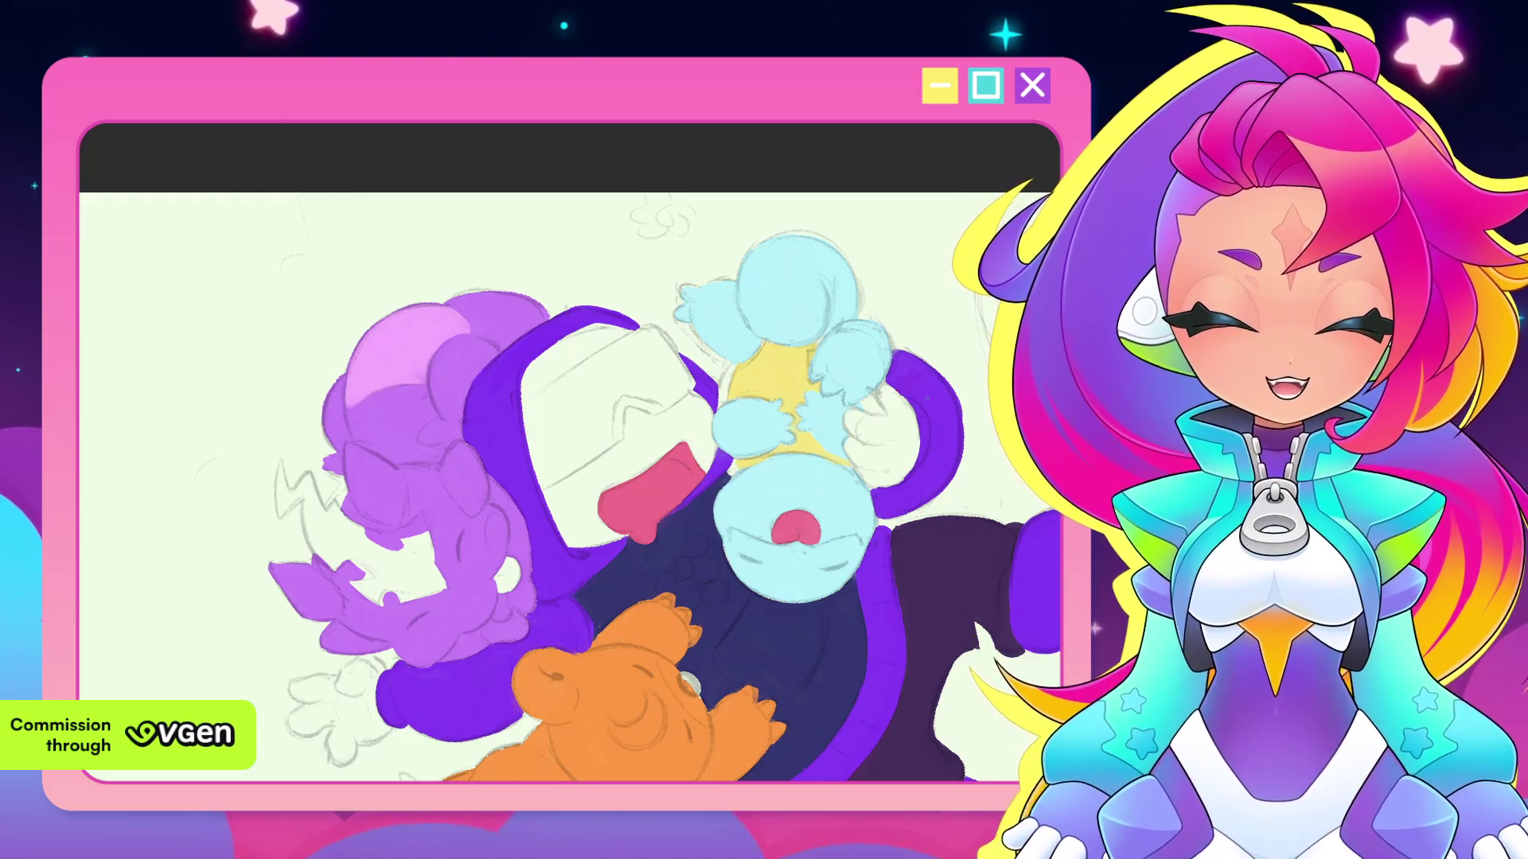
left_click_drag(878, 431, 769, 439)
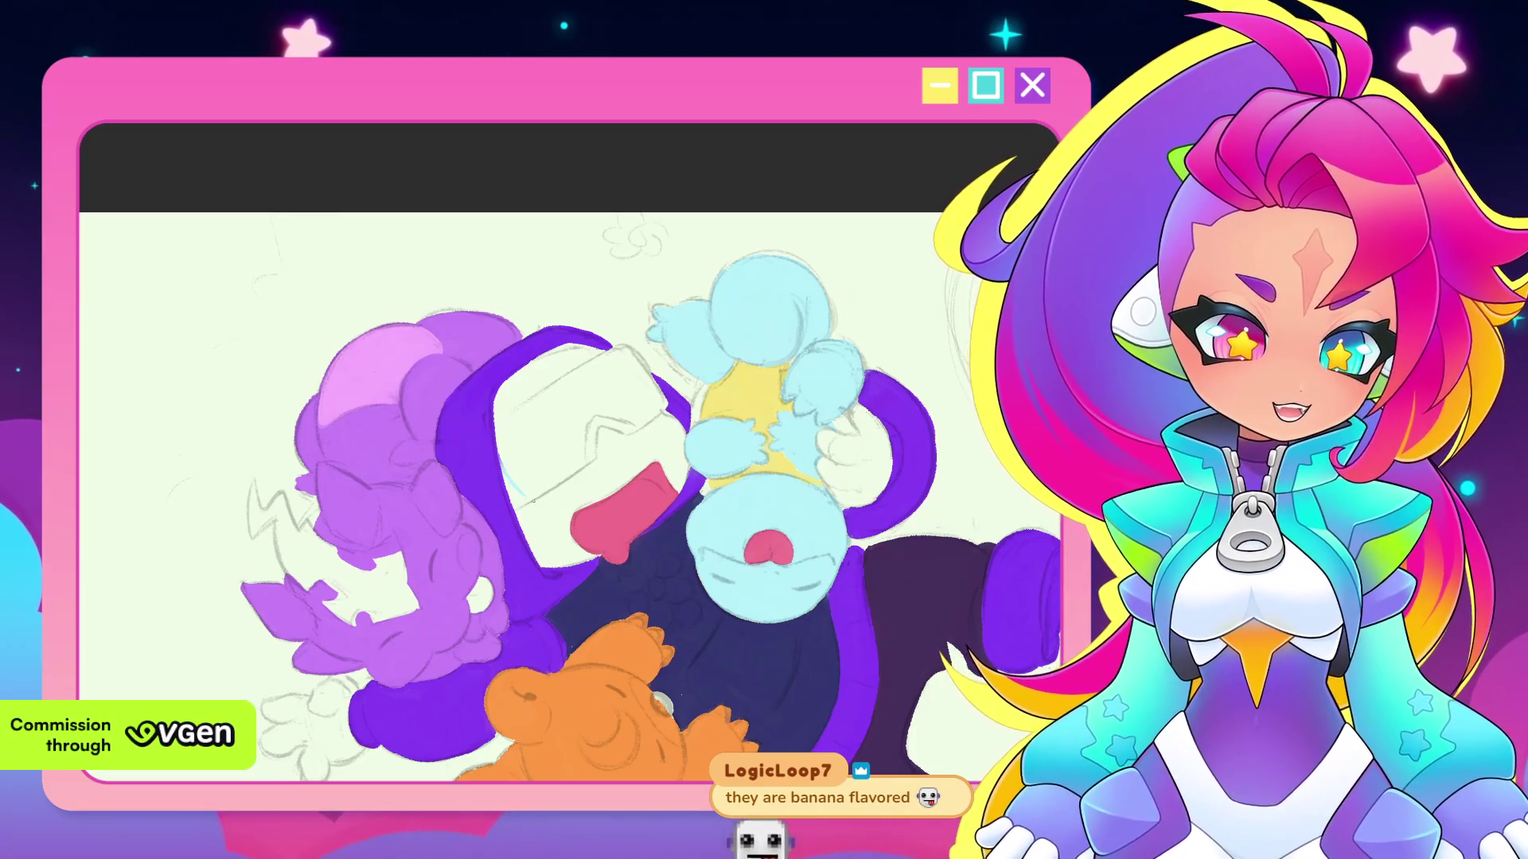
scroll(608, 444, "up", 2)
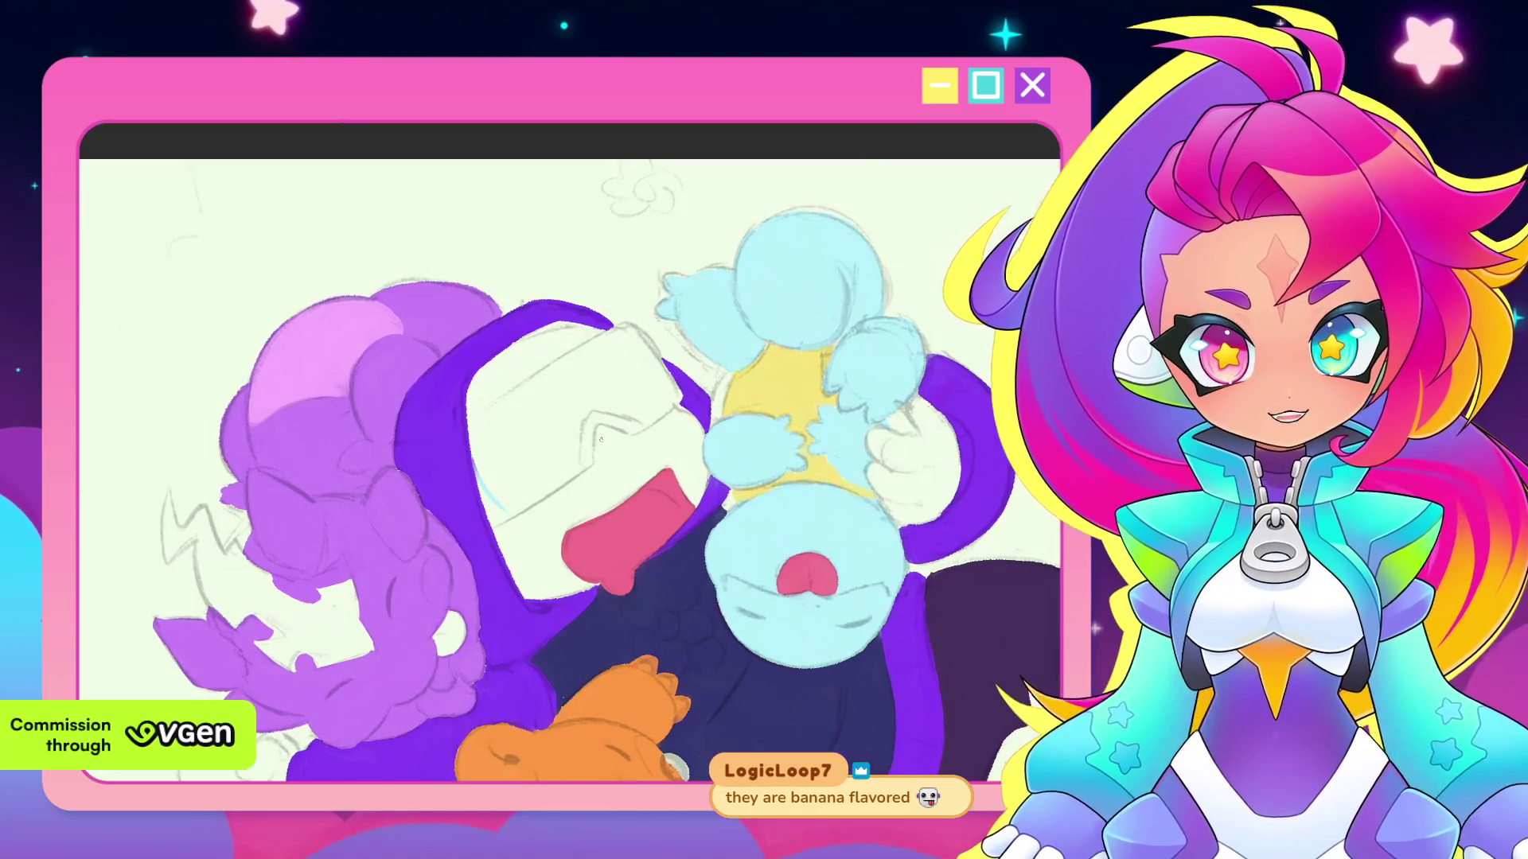
left_click_drag(600, 443, 621, 495)
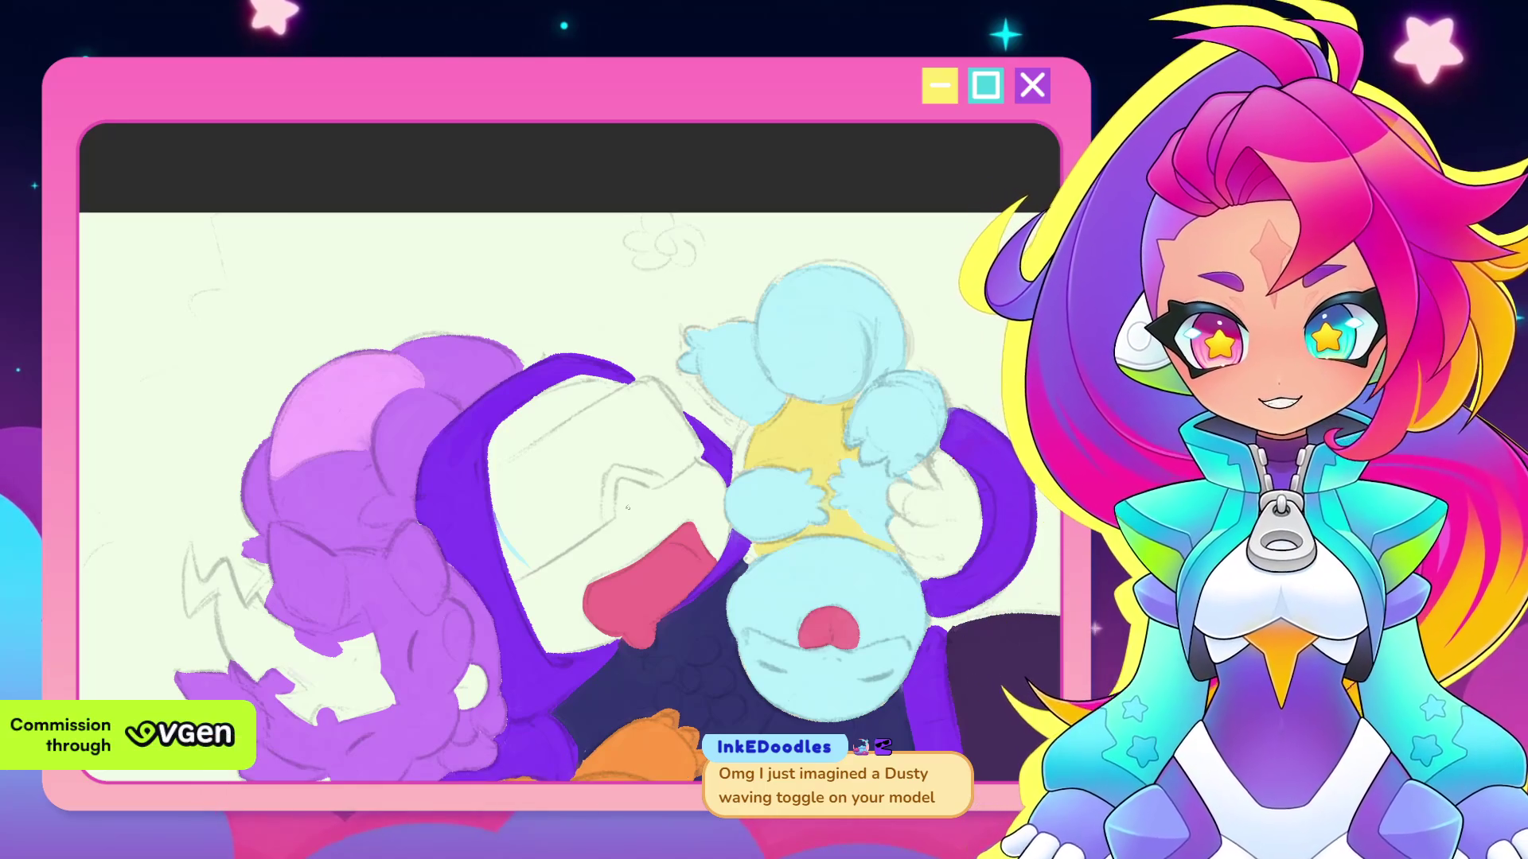
scroll(627, 508, "up", 2)
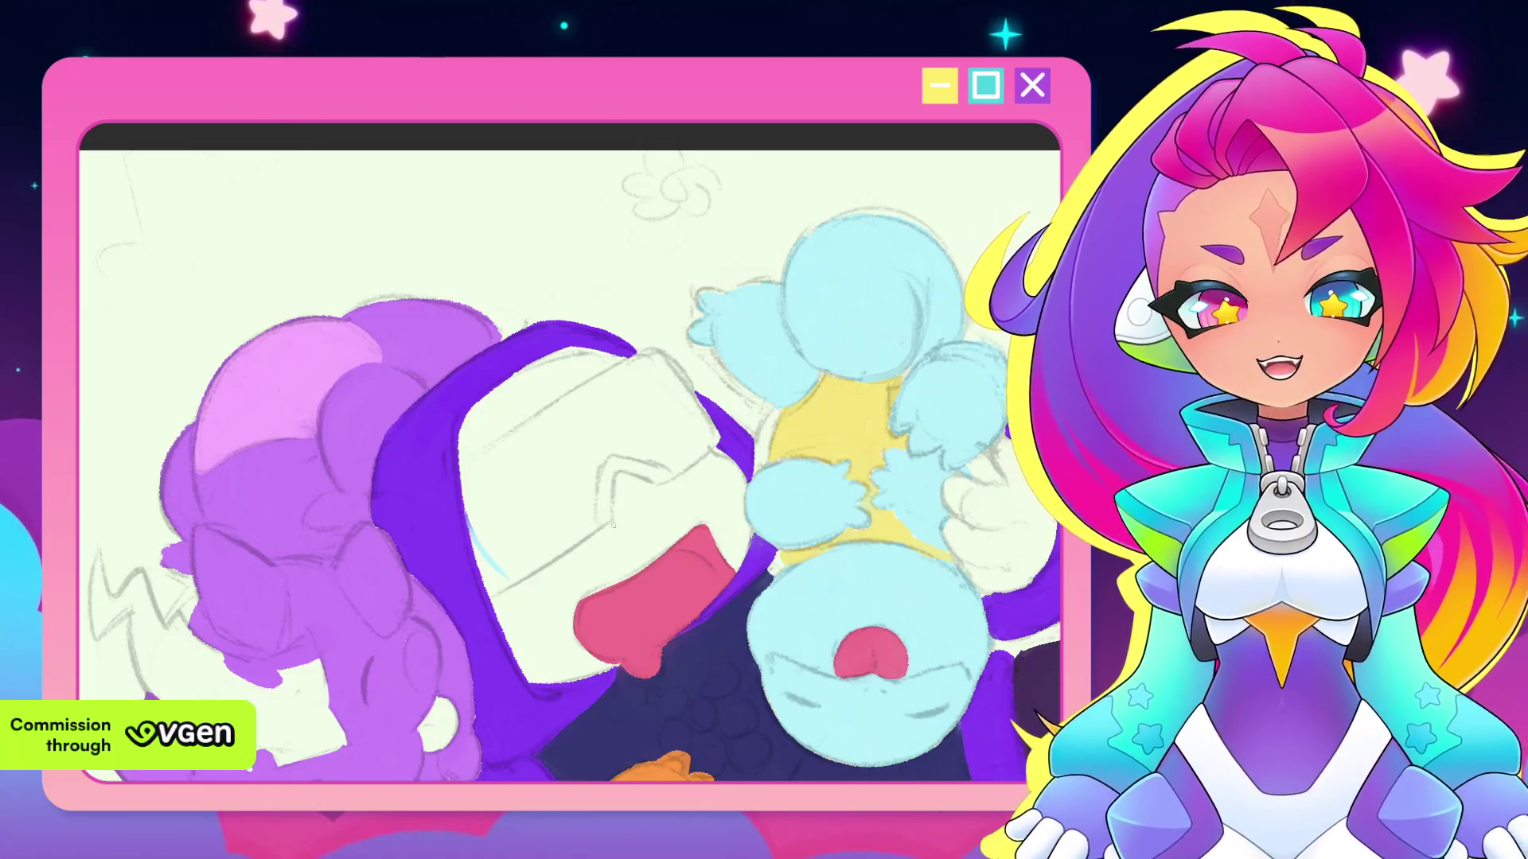
Tilt the canvas view counter-clockwise around the faces, level it again, then zoom out slightly
left_click_drag(700, 437, 626, 556)
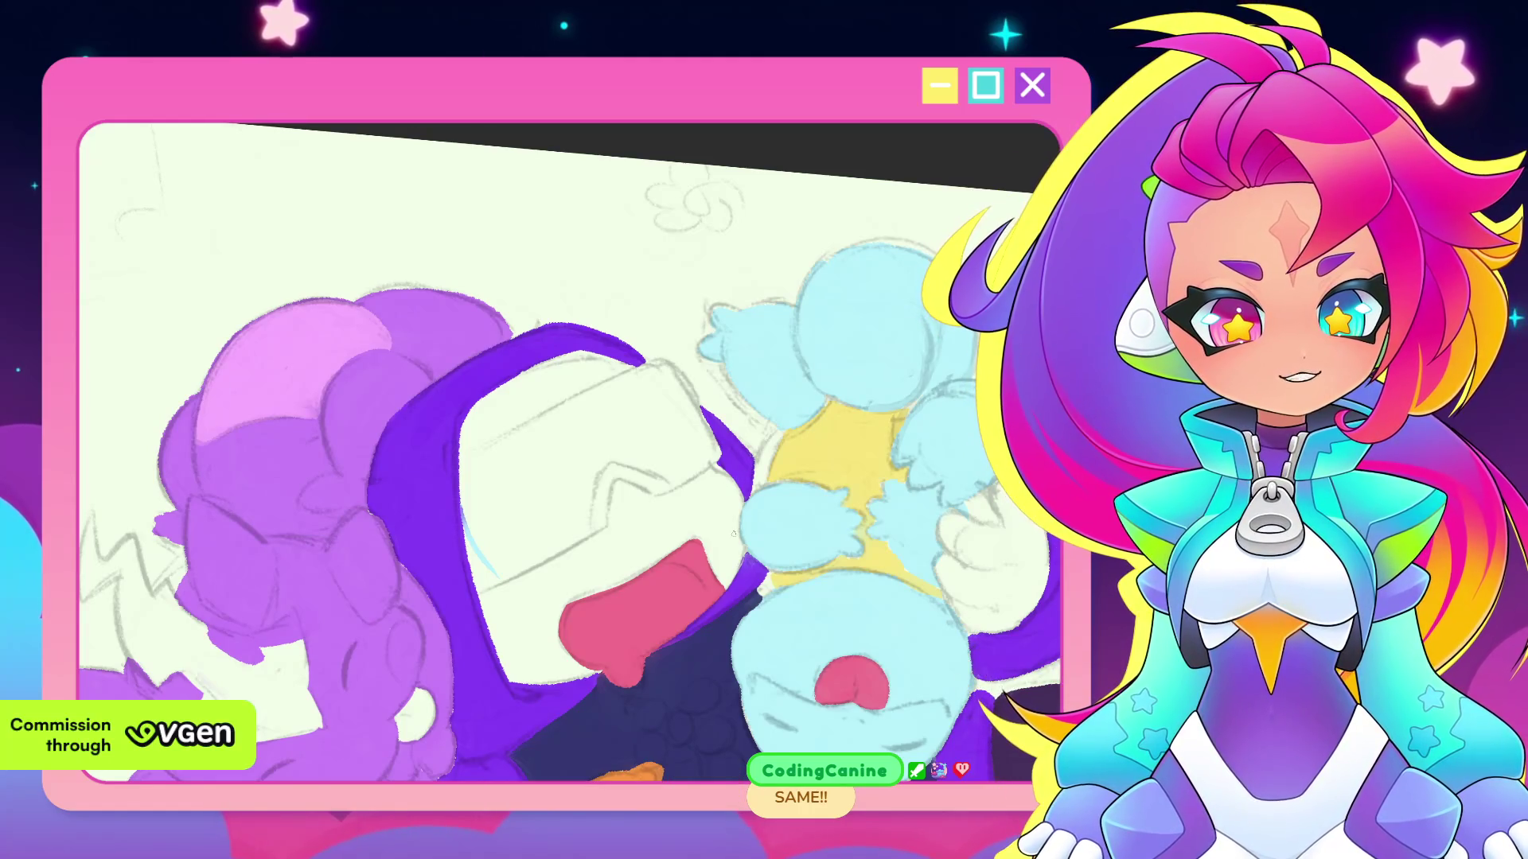
key("minus")
key("asciicircum")
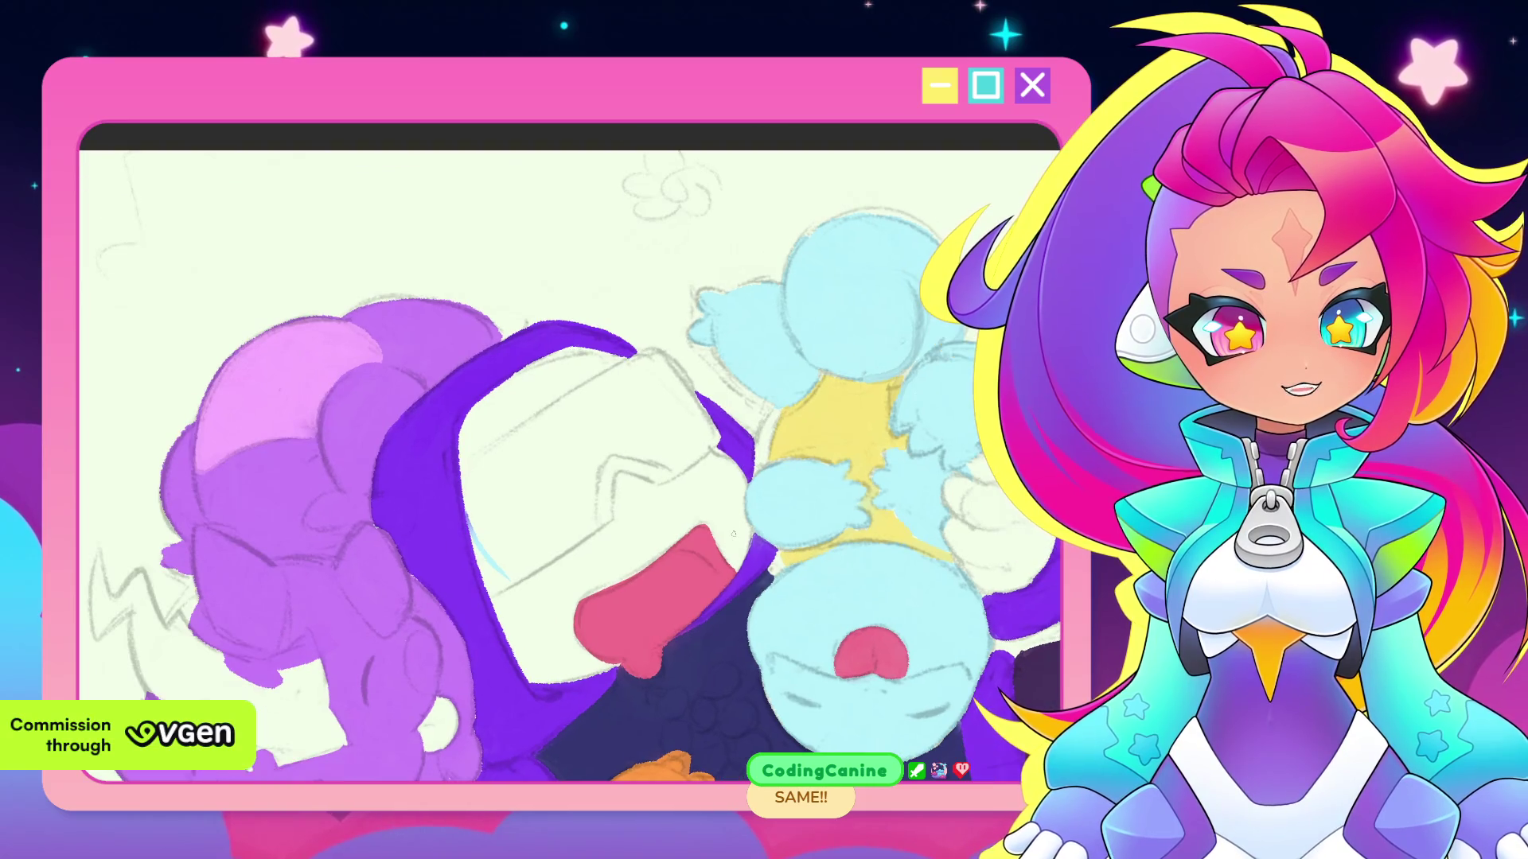
scroll(733, 533, "down", 4)
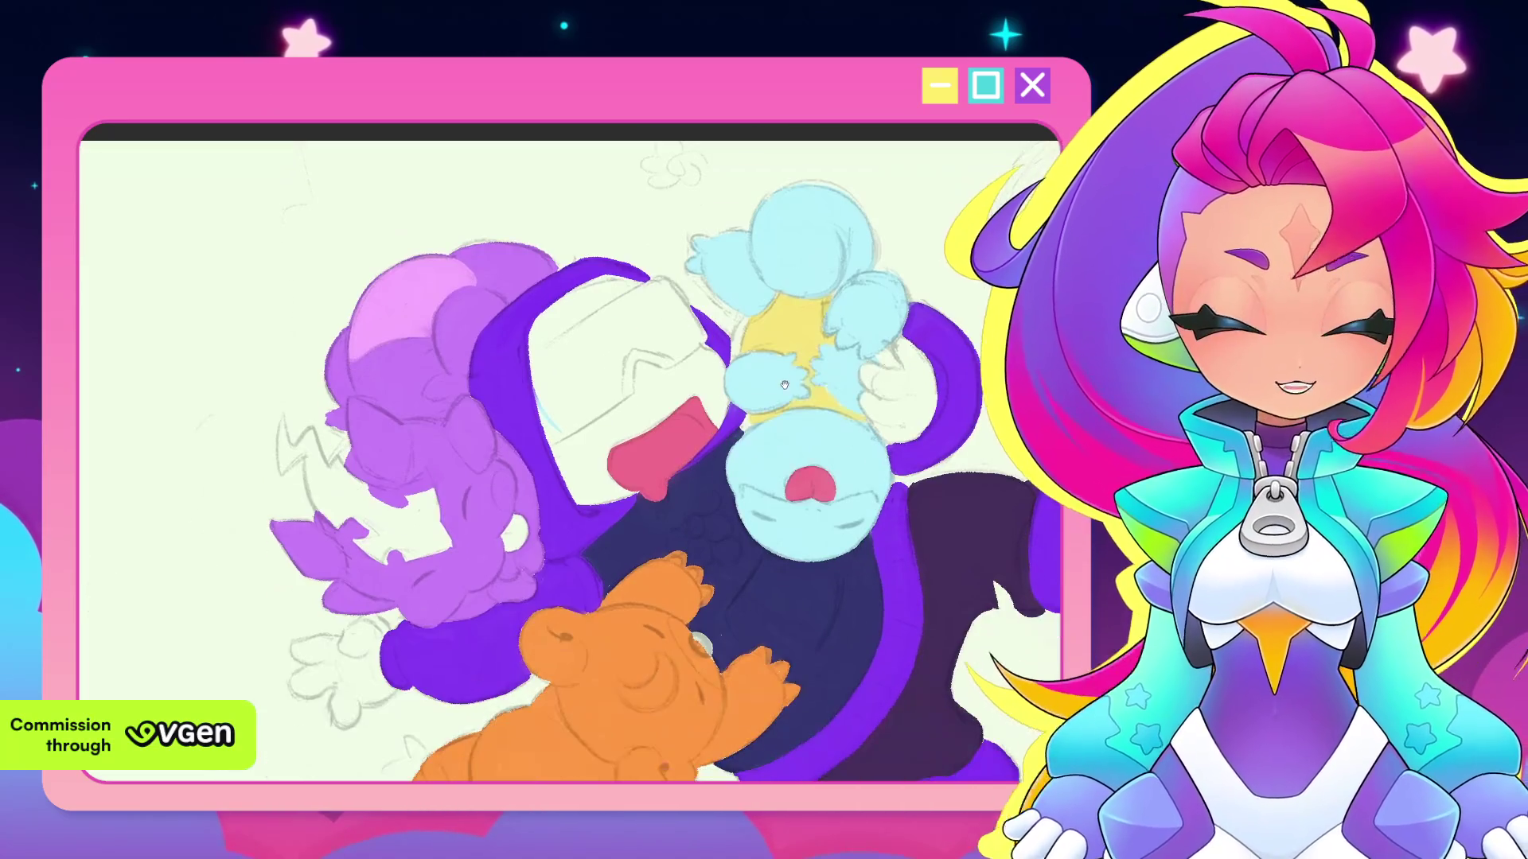
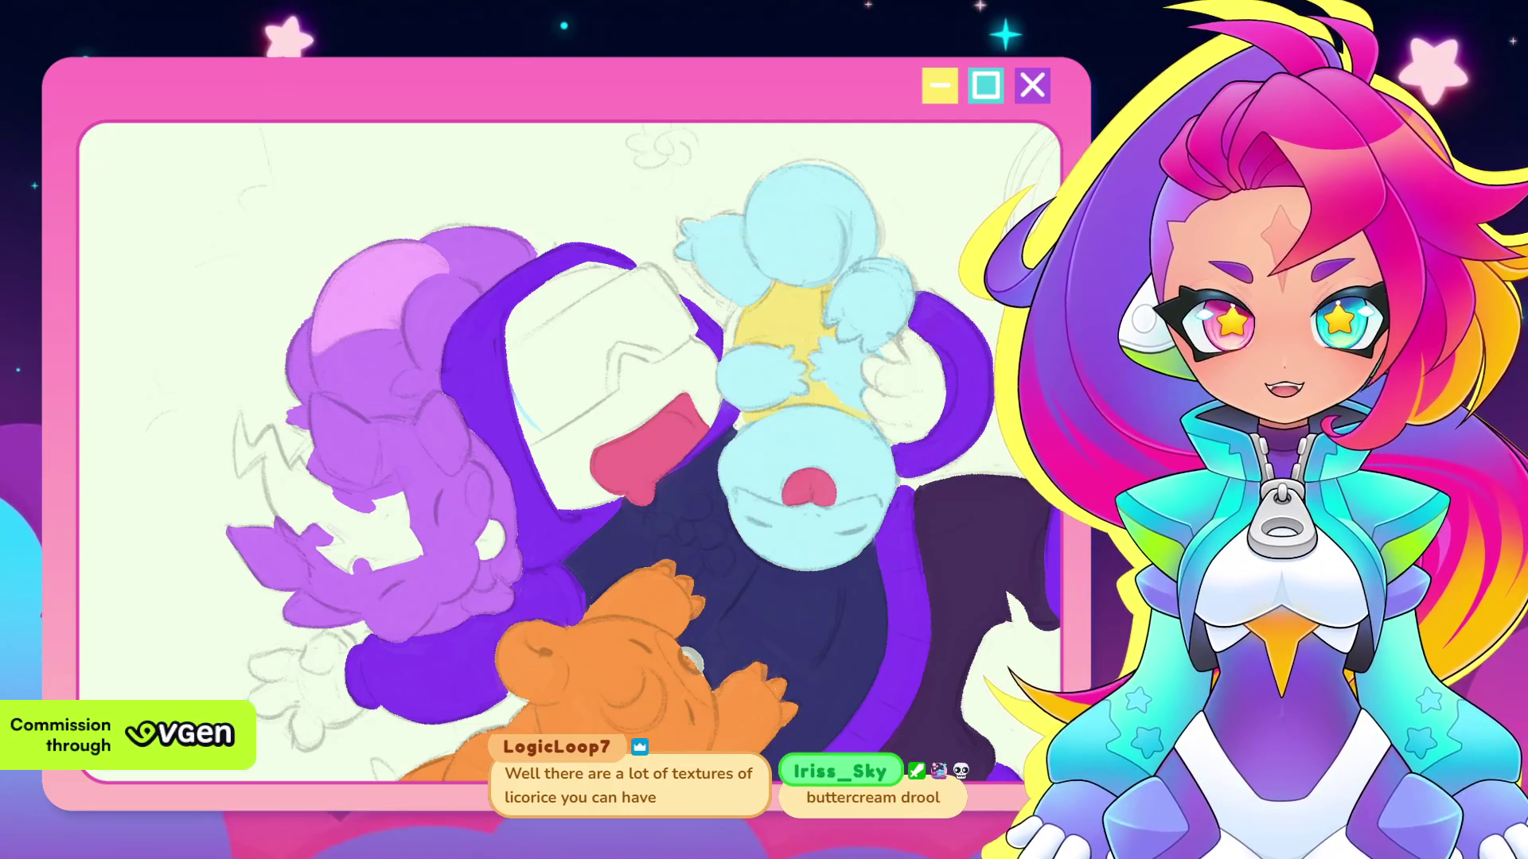
Shift the drawing left and rotate the view clockwise so the orange bear sits mid-view
scroll(840, 458, "down", 2)
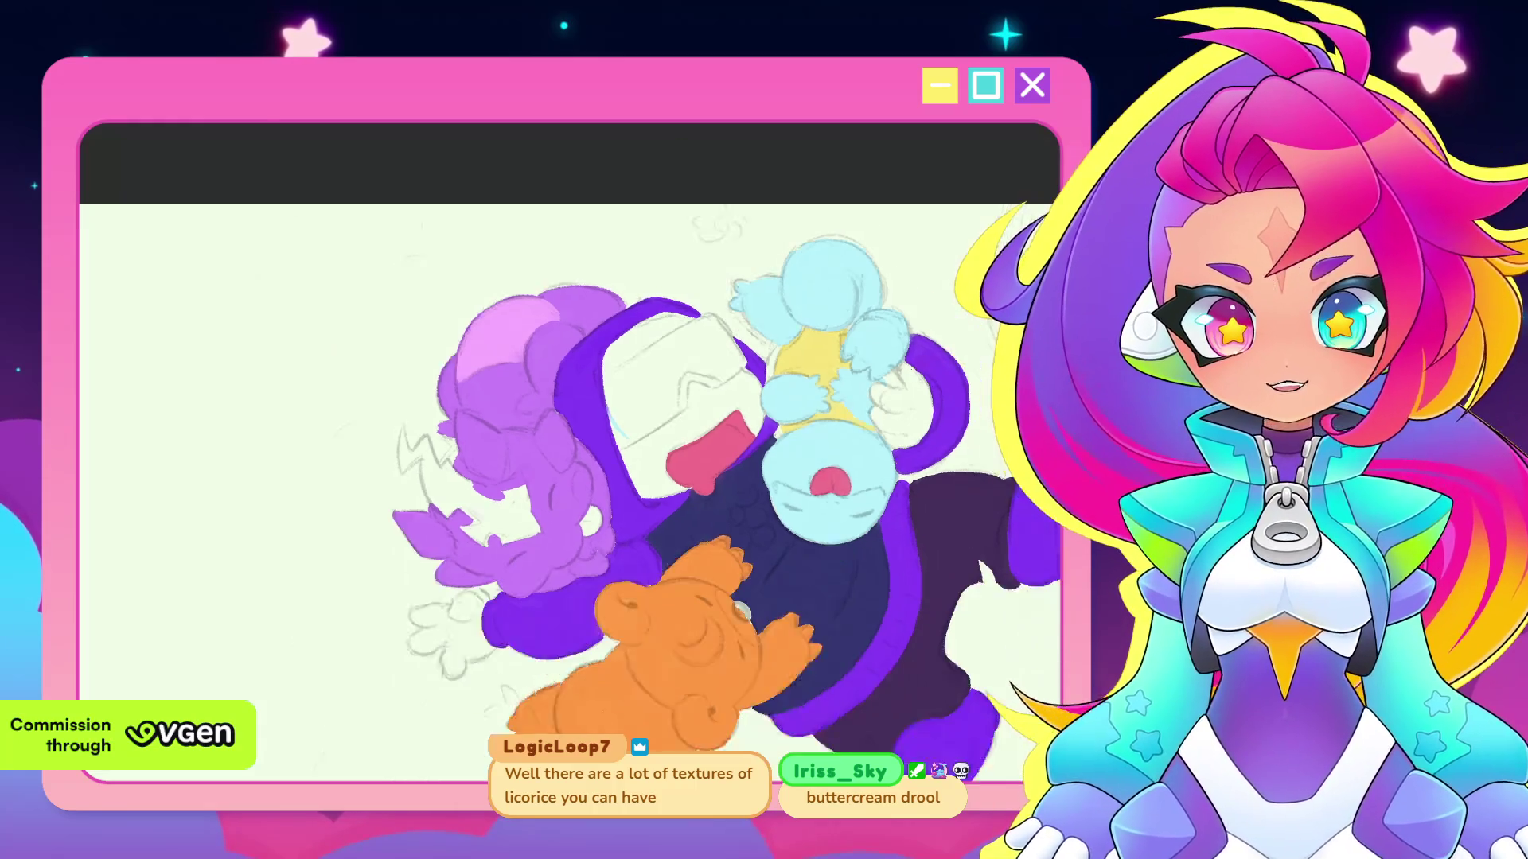
left_click_drag(839, 459, 879, 484)
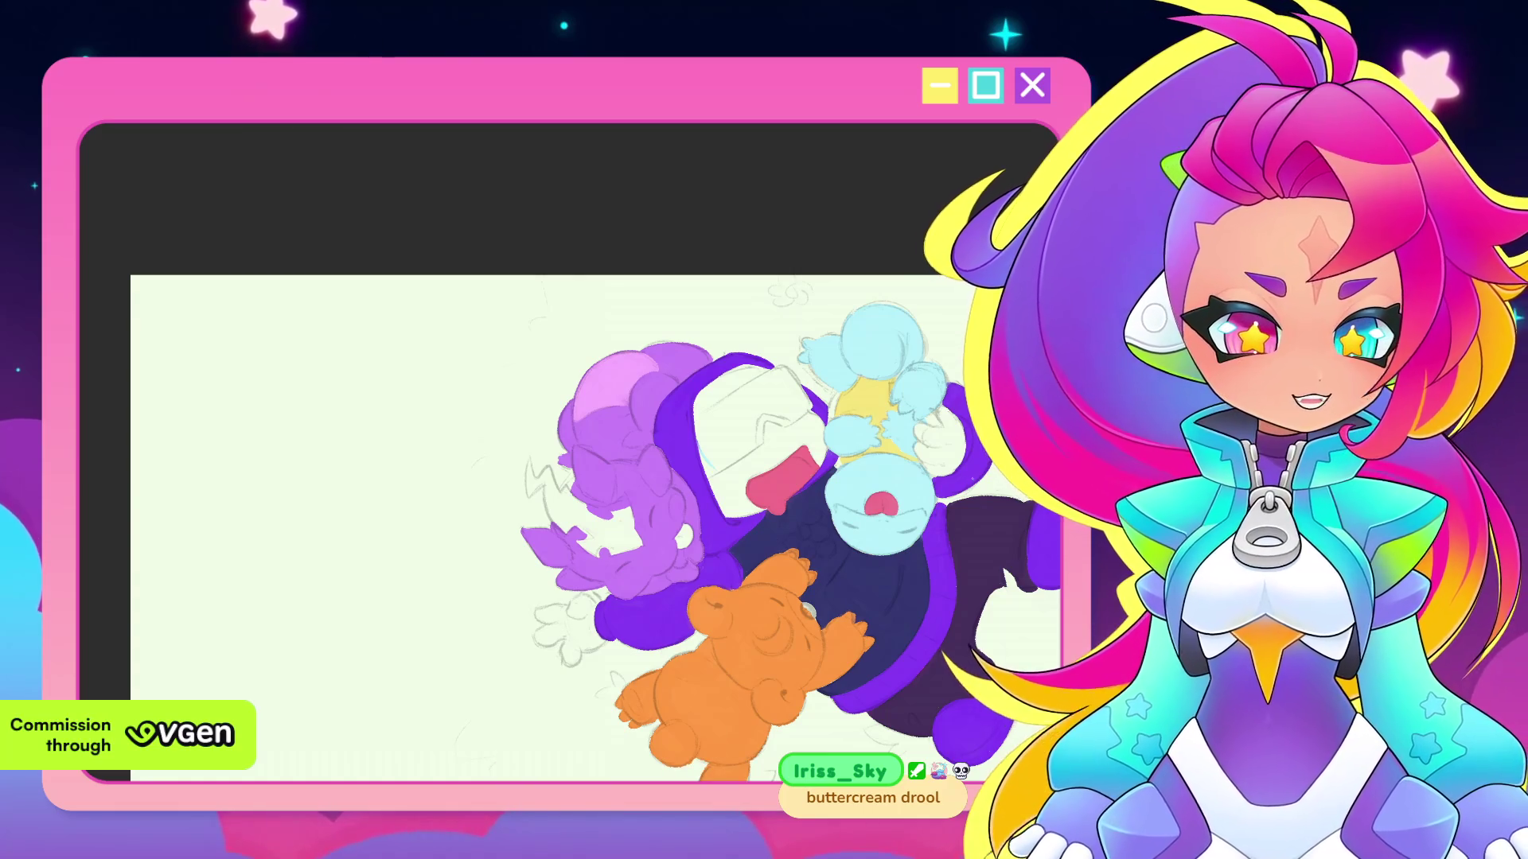
scroll(937, 439, "up", 1)
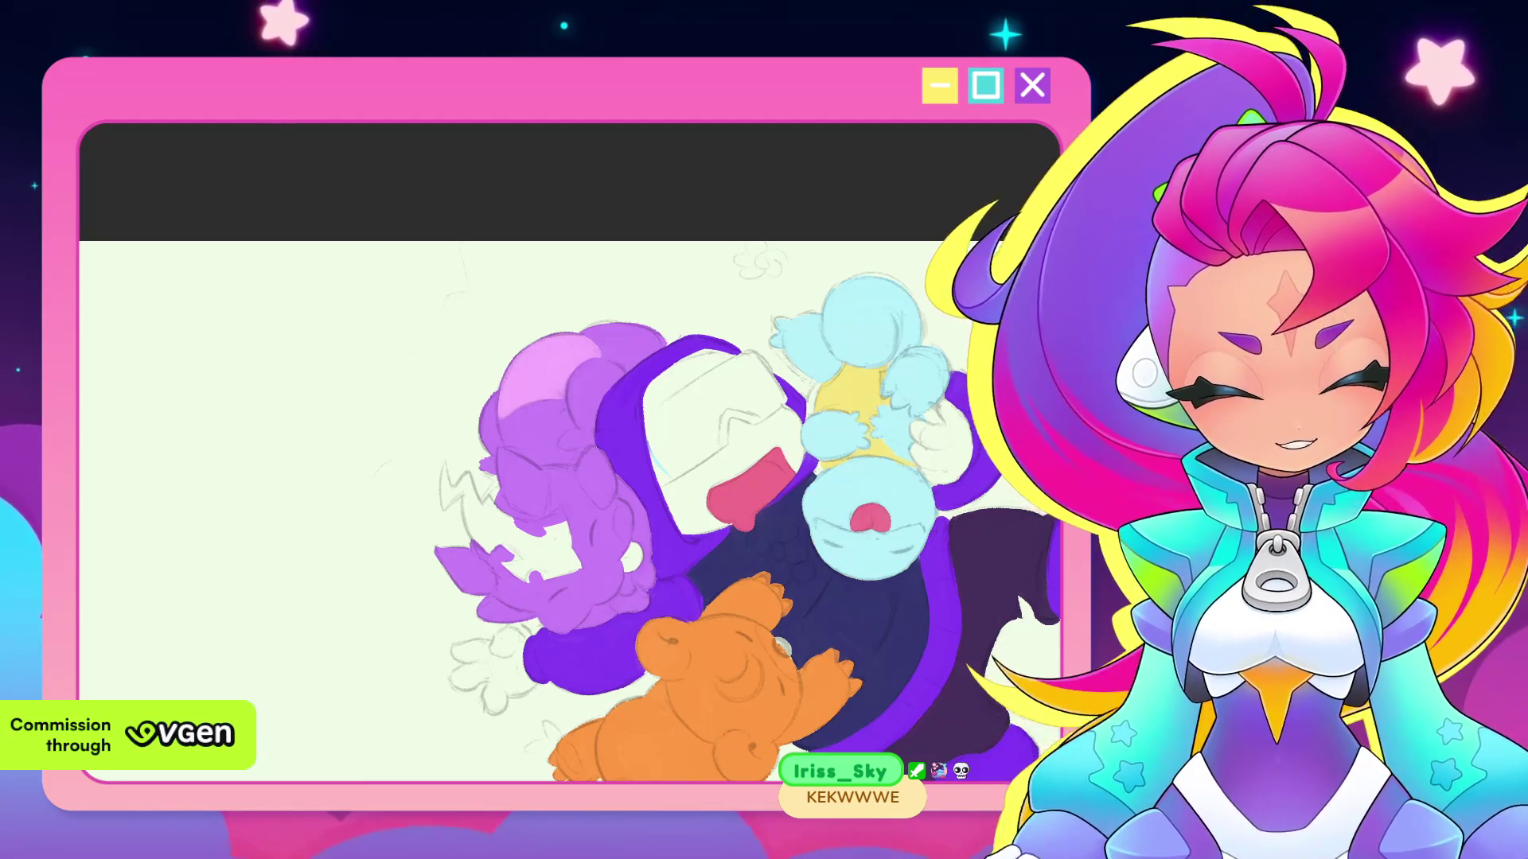
scroll(806, 365, "down", 2)
left_click_drag(806, 366, 739, 351)
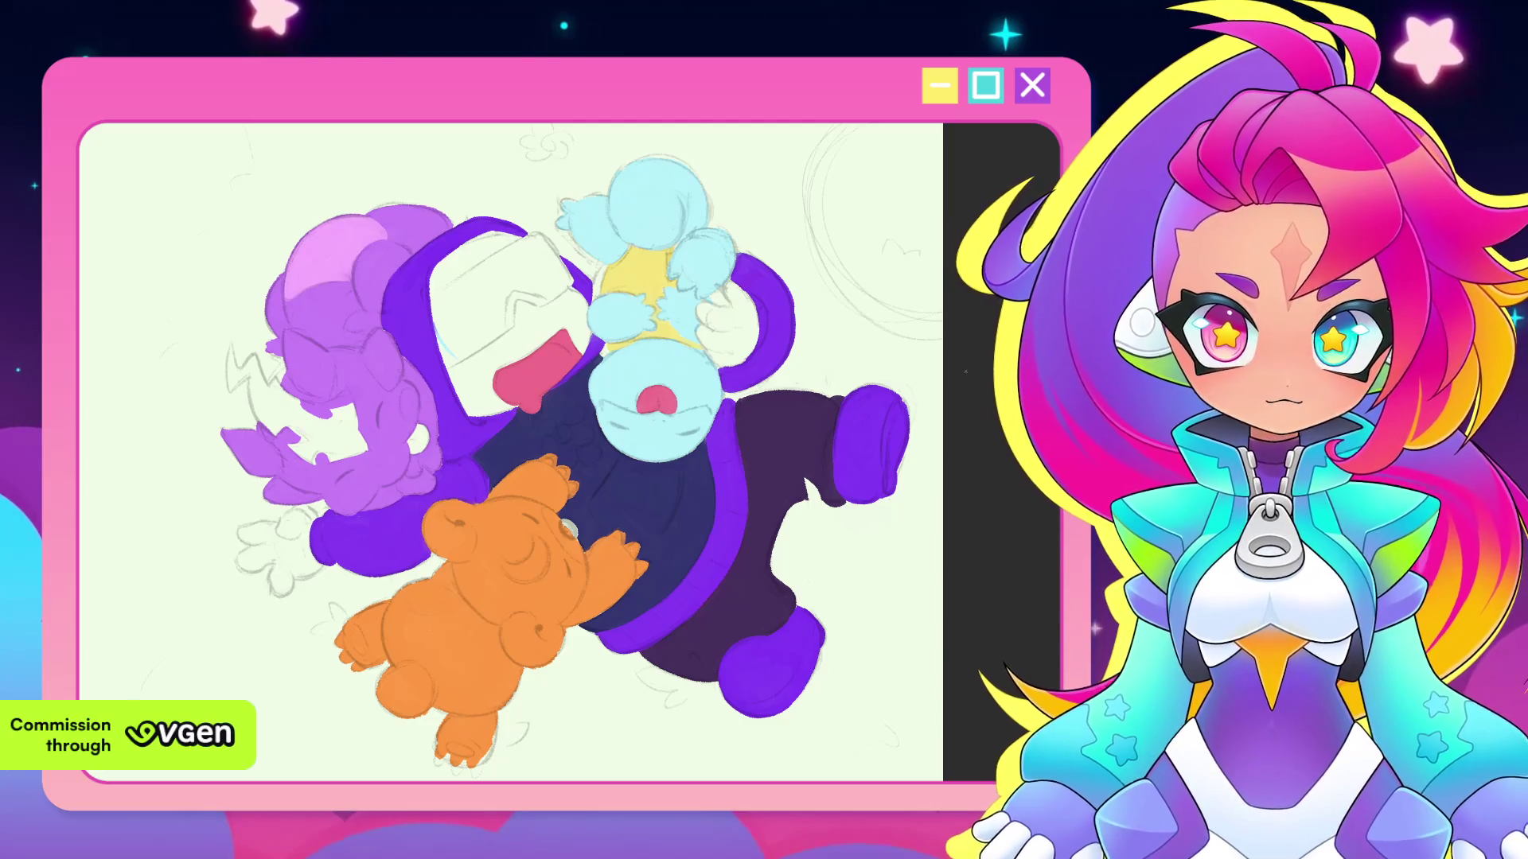
mouse_move(965, 371)
left_mouse_down()
mouse_move(931, 398)
mouse_move(876, 239)
mouse_move(700, 342)
left_mouse_up()
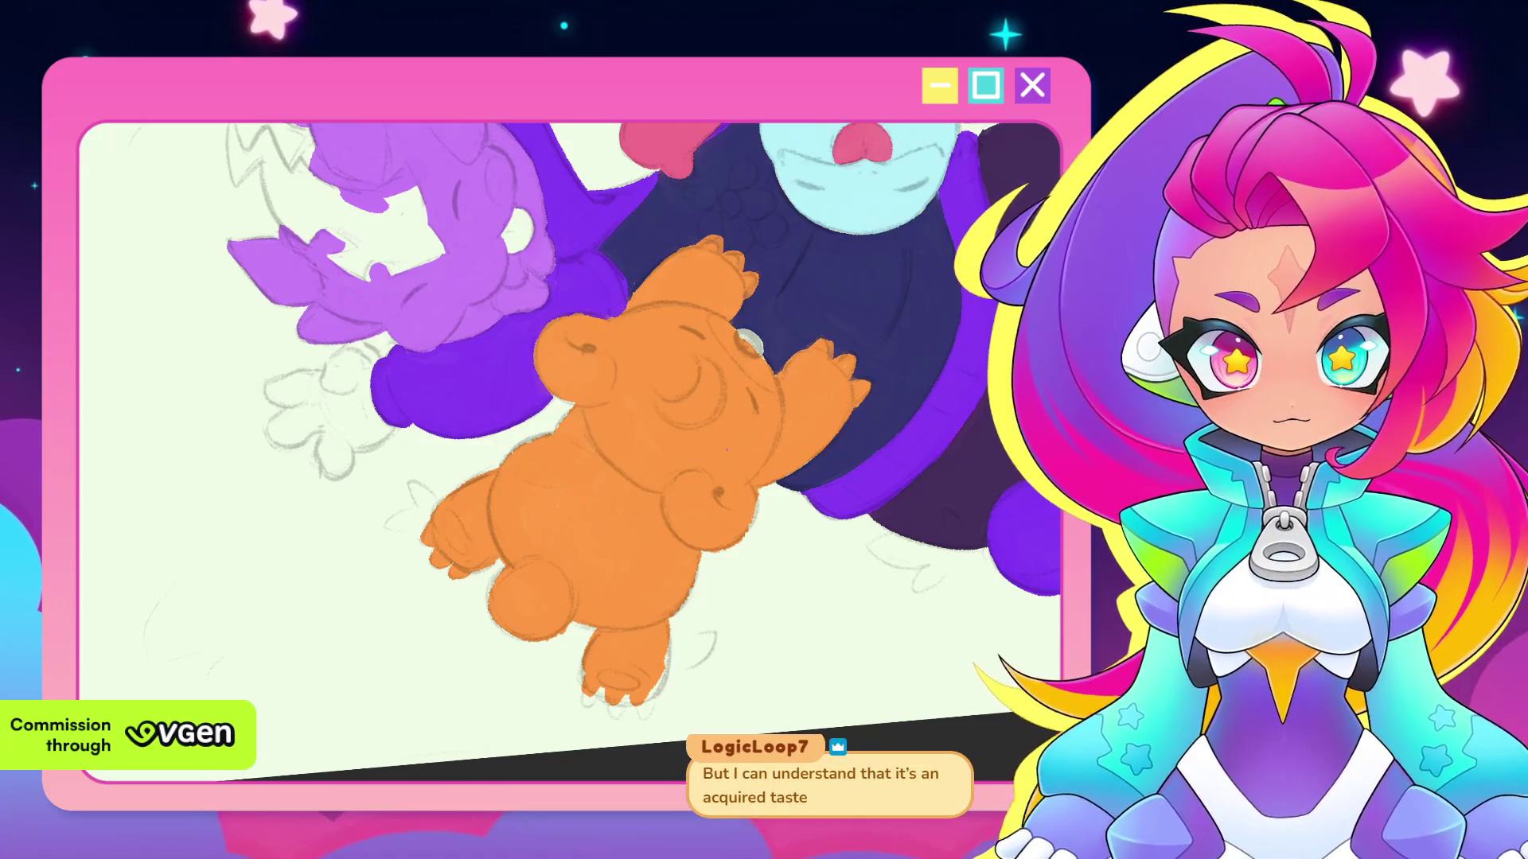
Turn the canvas further and zoom in on the orange bear's head and raised paws
mouse_move(967, 468)
left_mouse_down()
mouse_move(886, 465)
mouse_move(813, 497)
left_mouse_up()
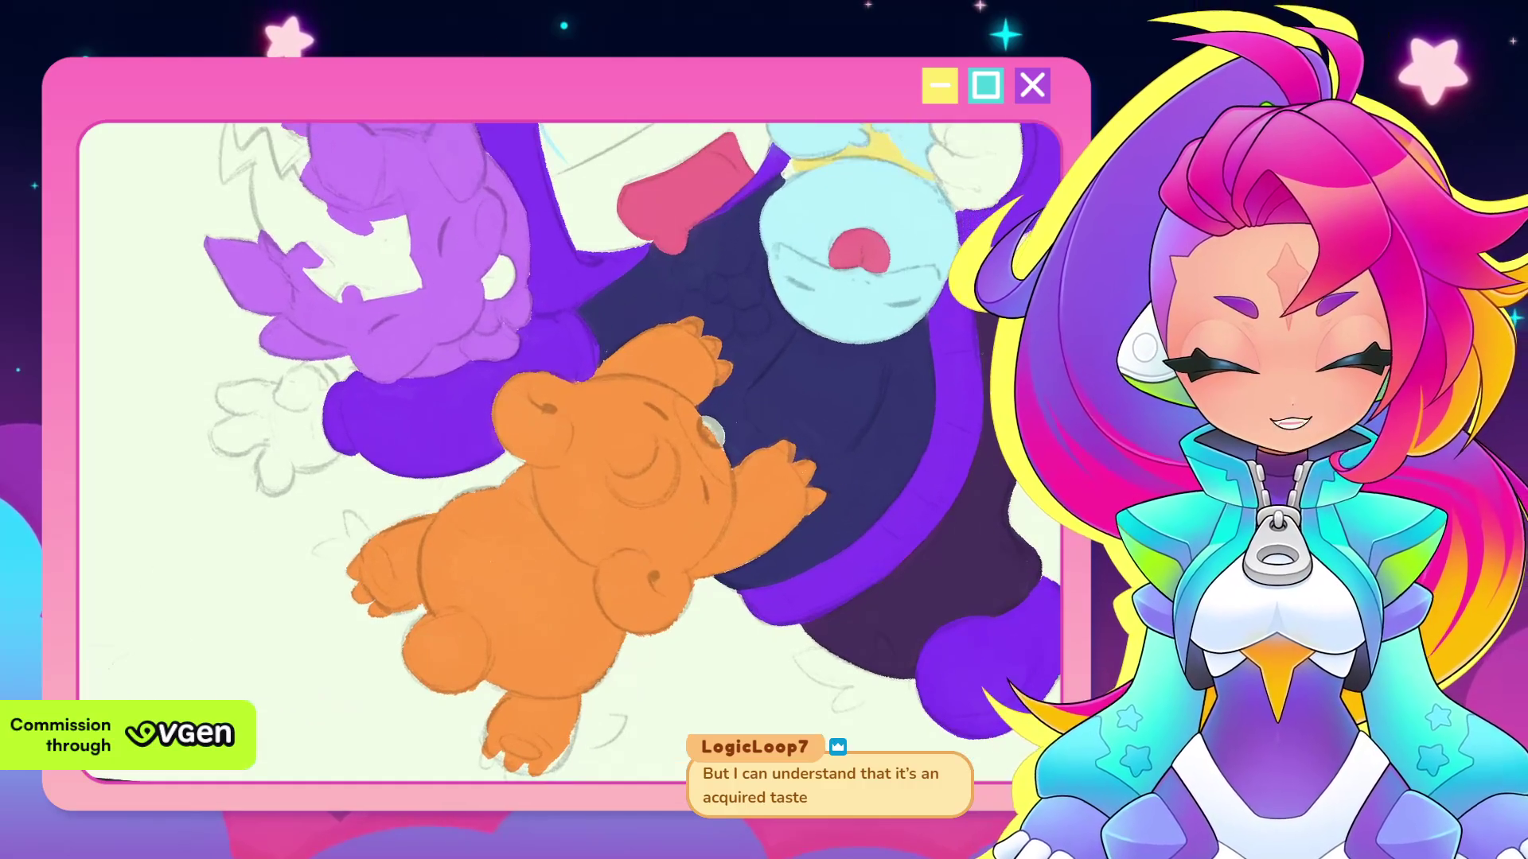
scroll(710, 432, "up", 3)
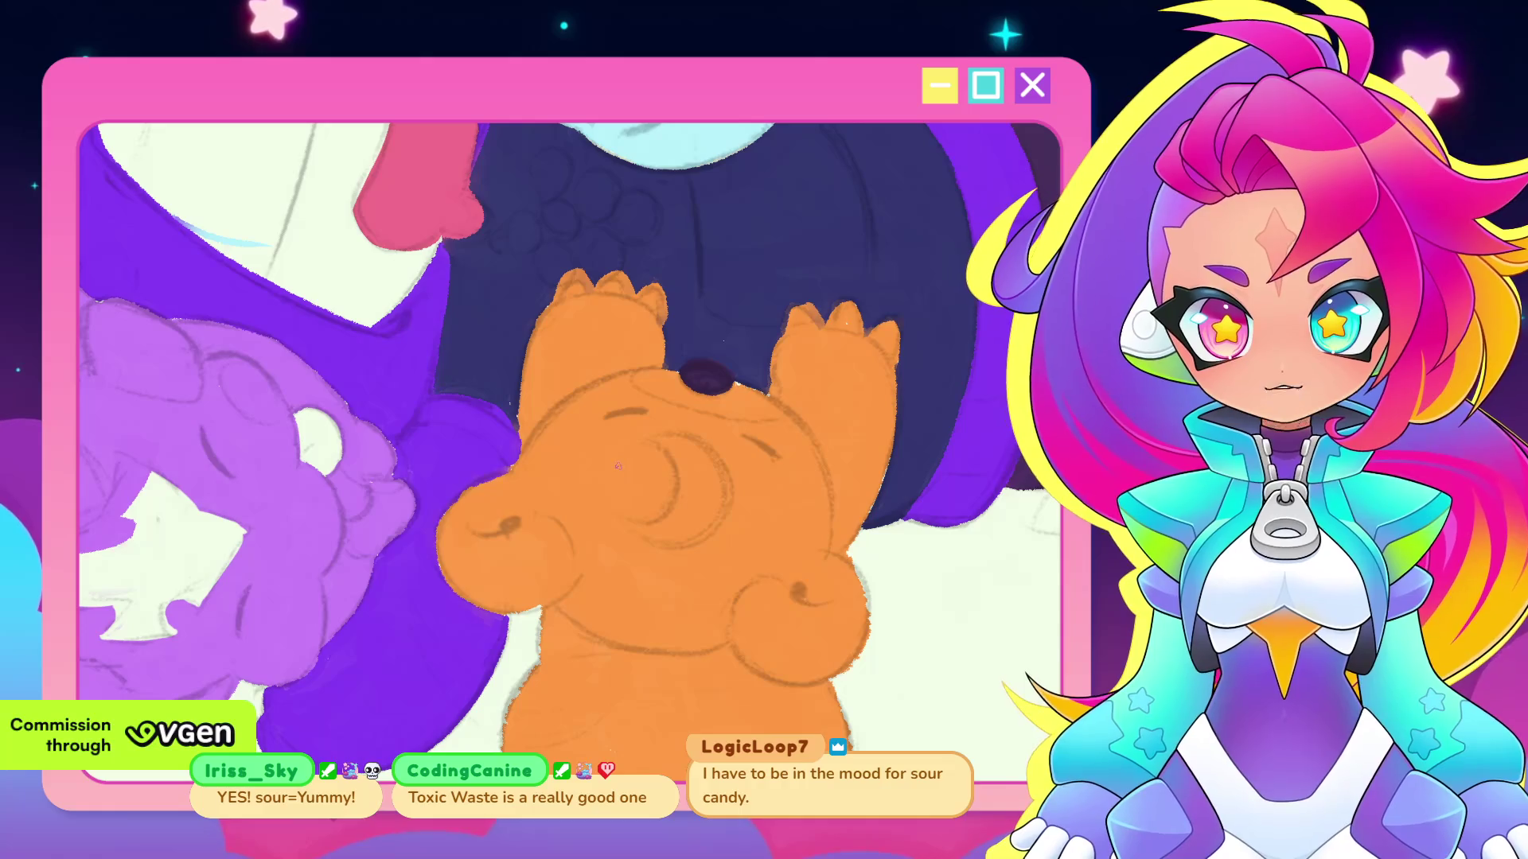
Pan around the bear's head, raised paws and the navy body above it
left_click_drag(544, 511, 630, 507)
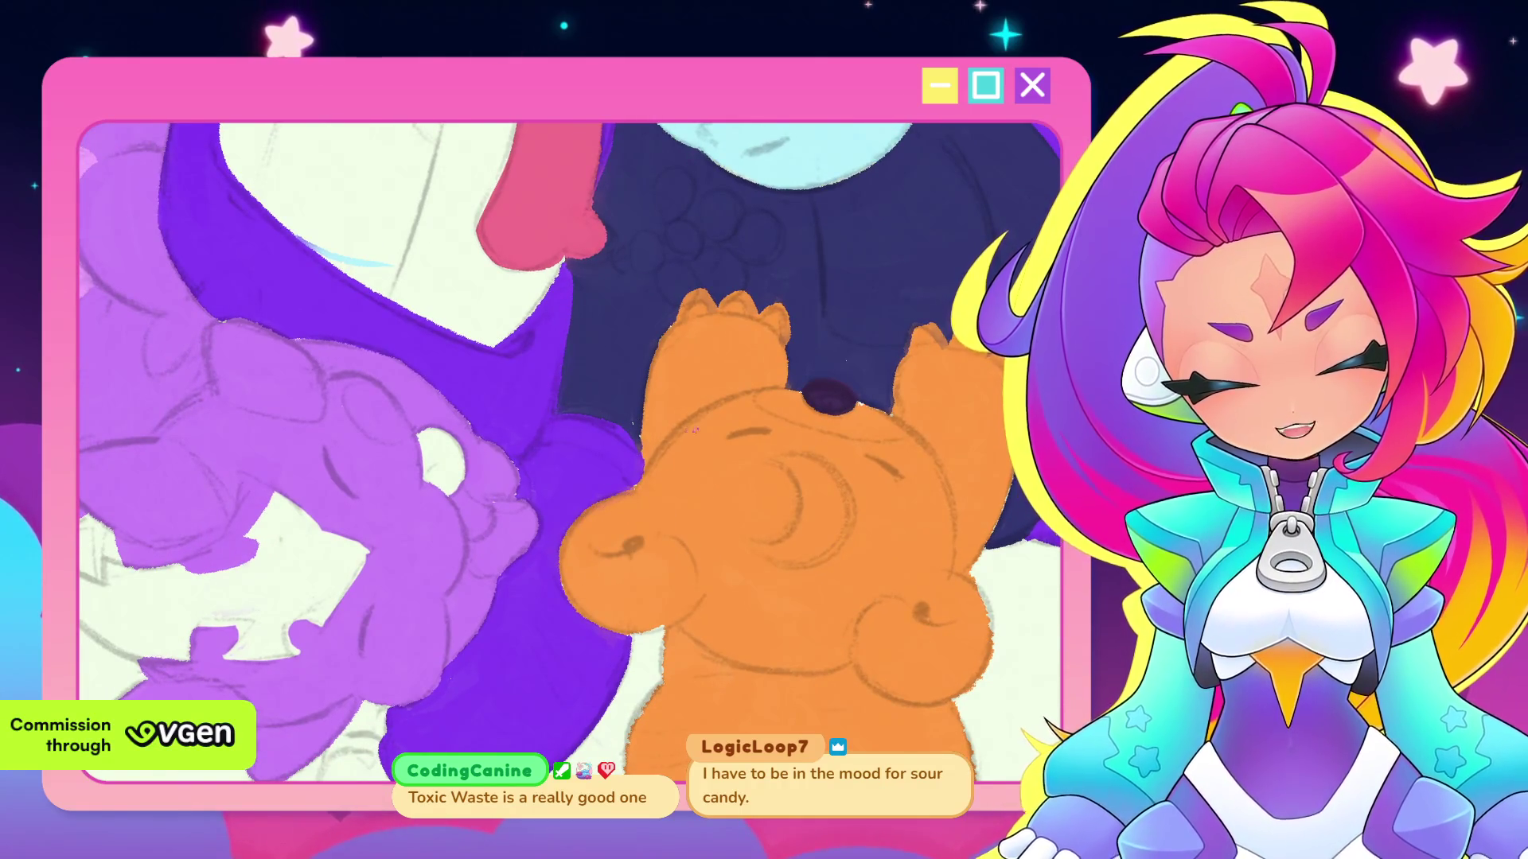
mouse_move(807, 510)
left_mouse_down()
mouse_move(636, 514)
mouse_move(683, 593)
left_mouse_up()
scroll(629, 447, "up", 1)
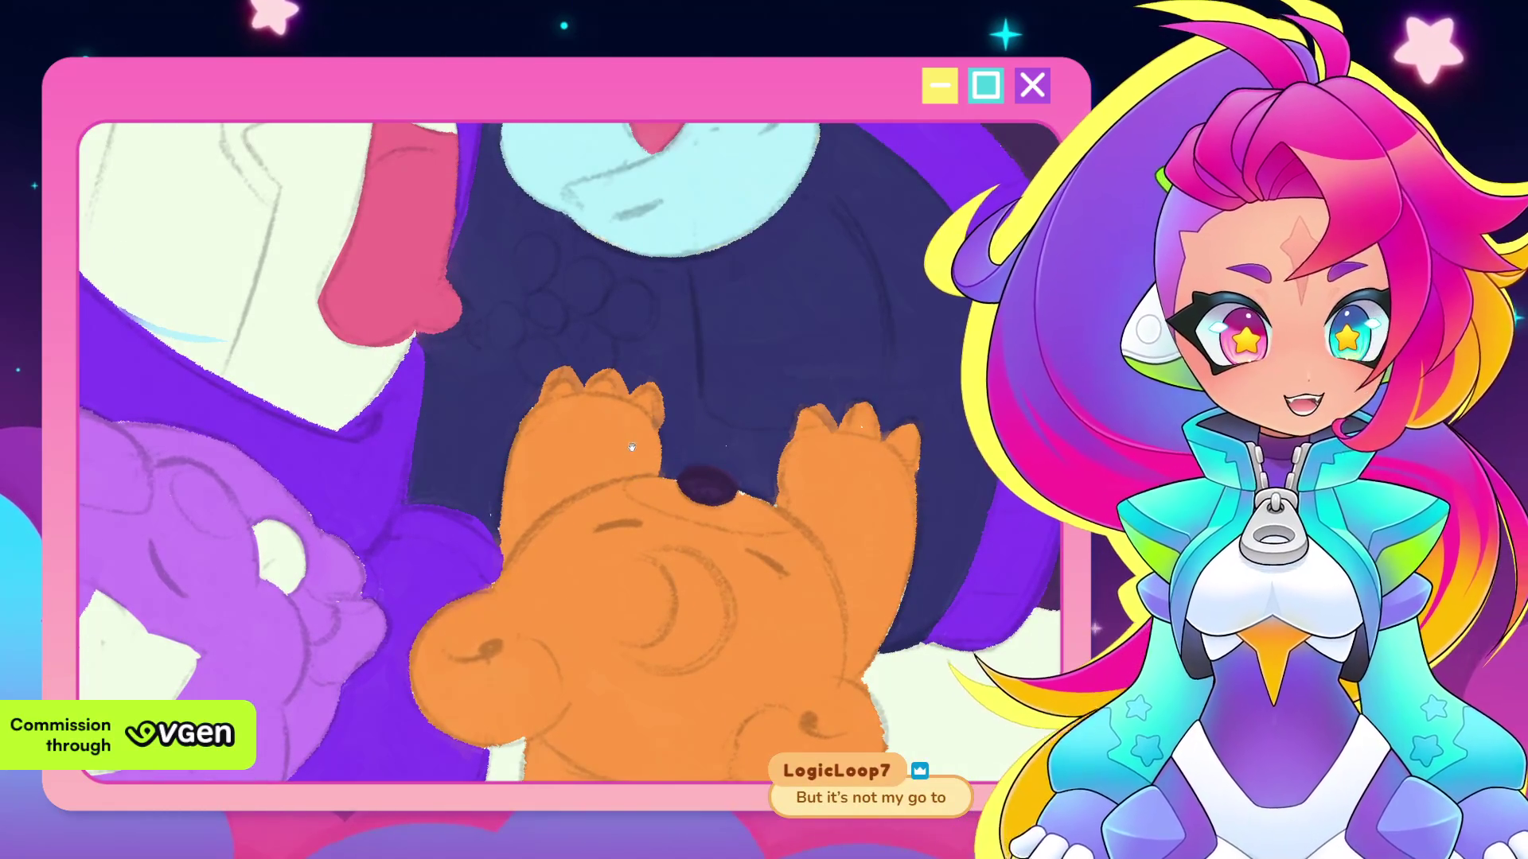
scroll(630, 446, "up", 1)
left_click_drag(455, 412, 528, 451)
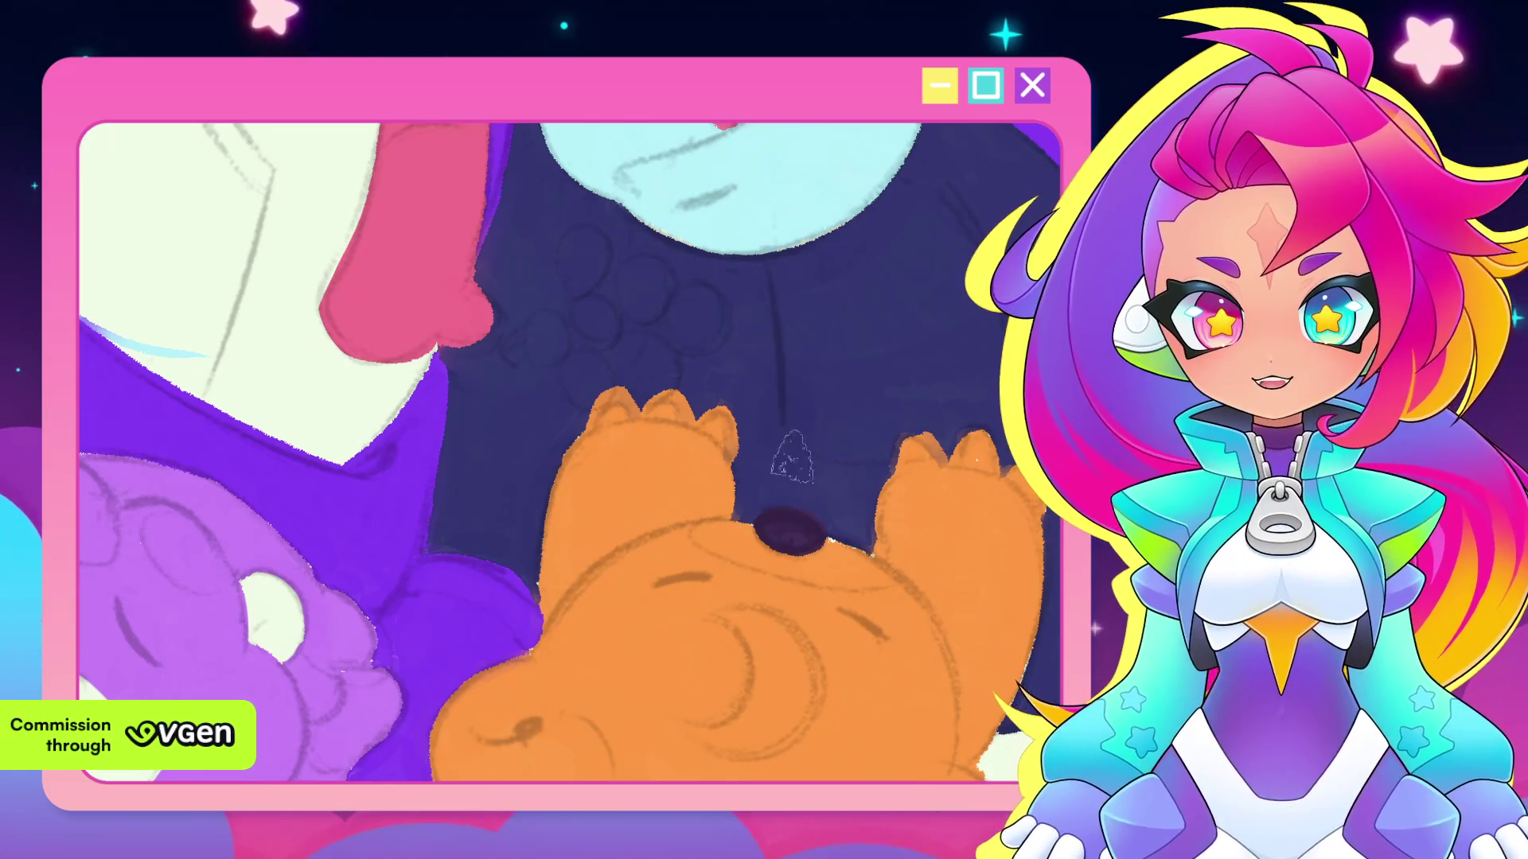
left_click_drag(921, 410, 740, 440)
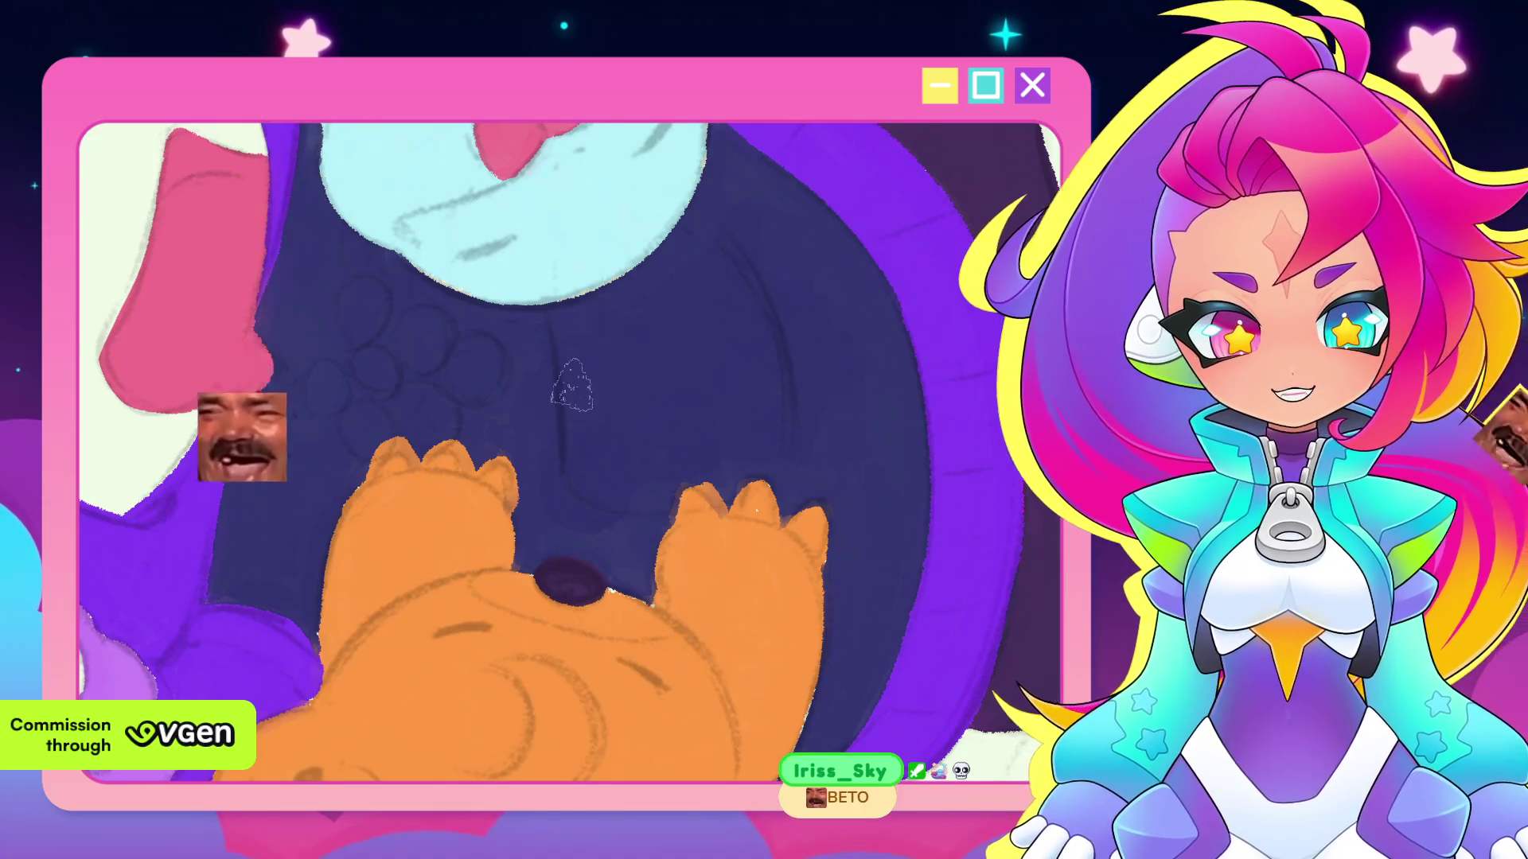
Recentre on the bear and blue character, then zoom out to the full rotated canvas
scroll(674, 290, "down", 2)
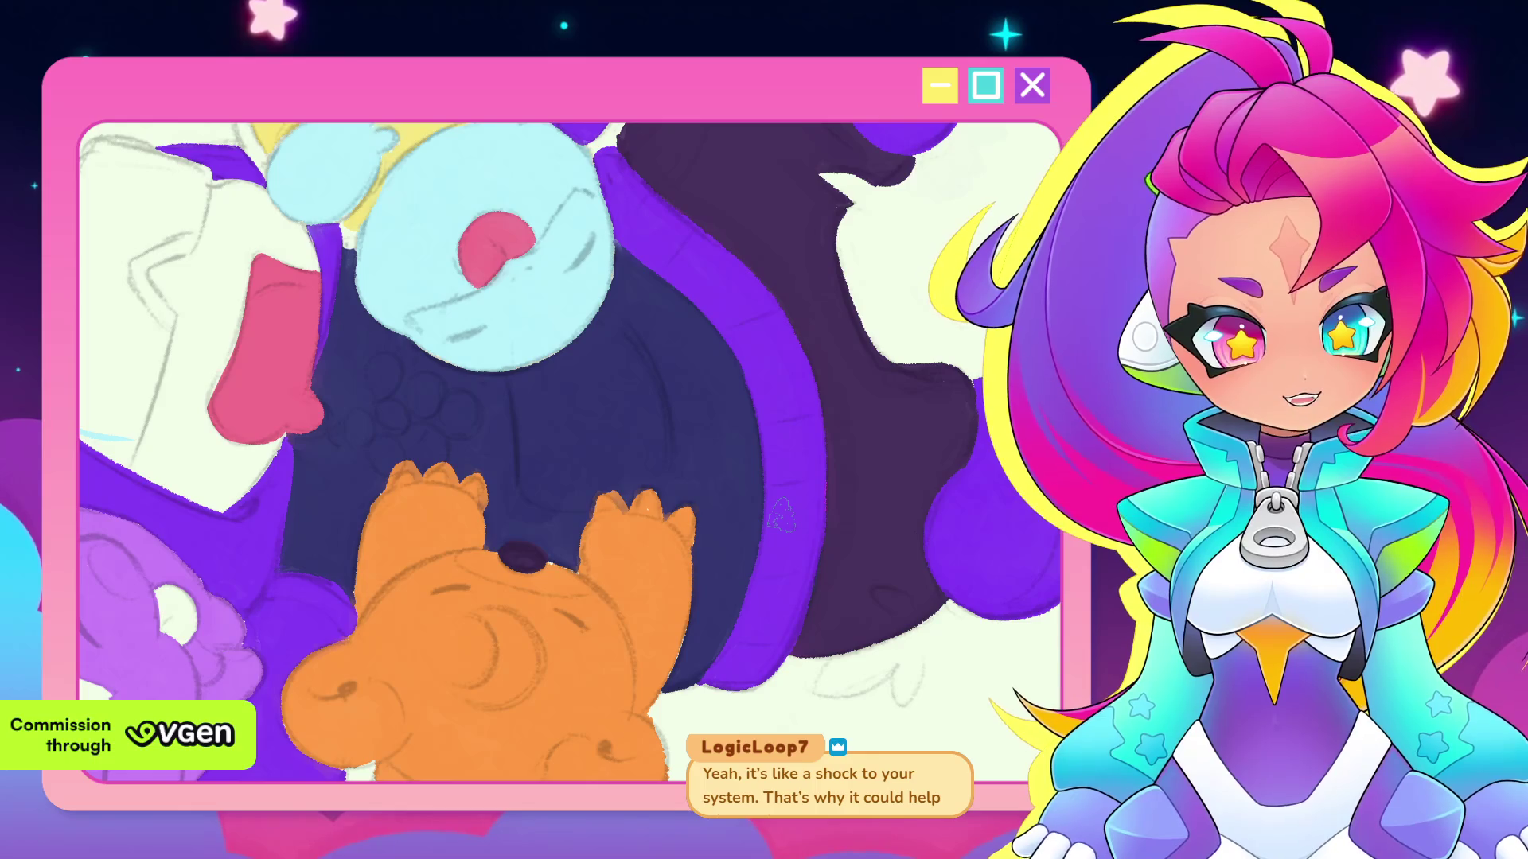
left_click_drag(732, 492, 752, 514)
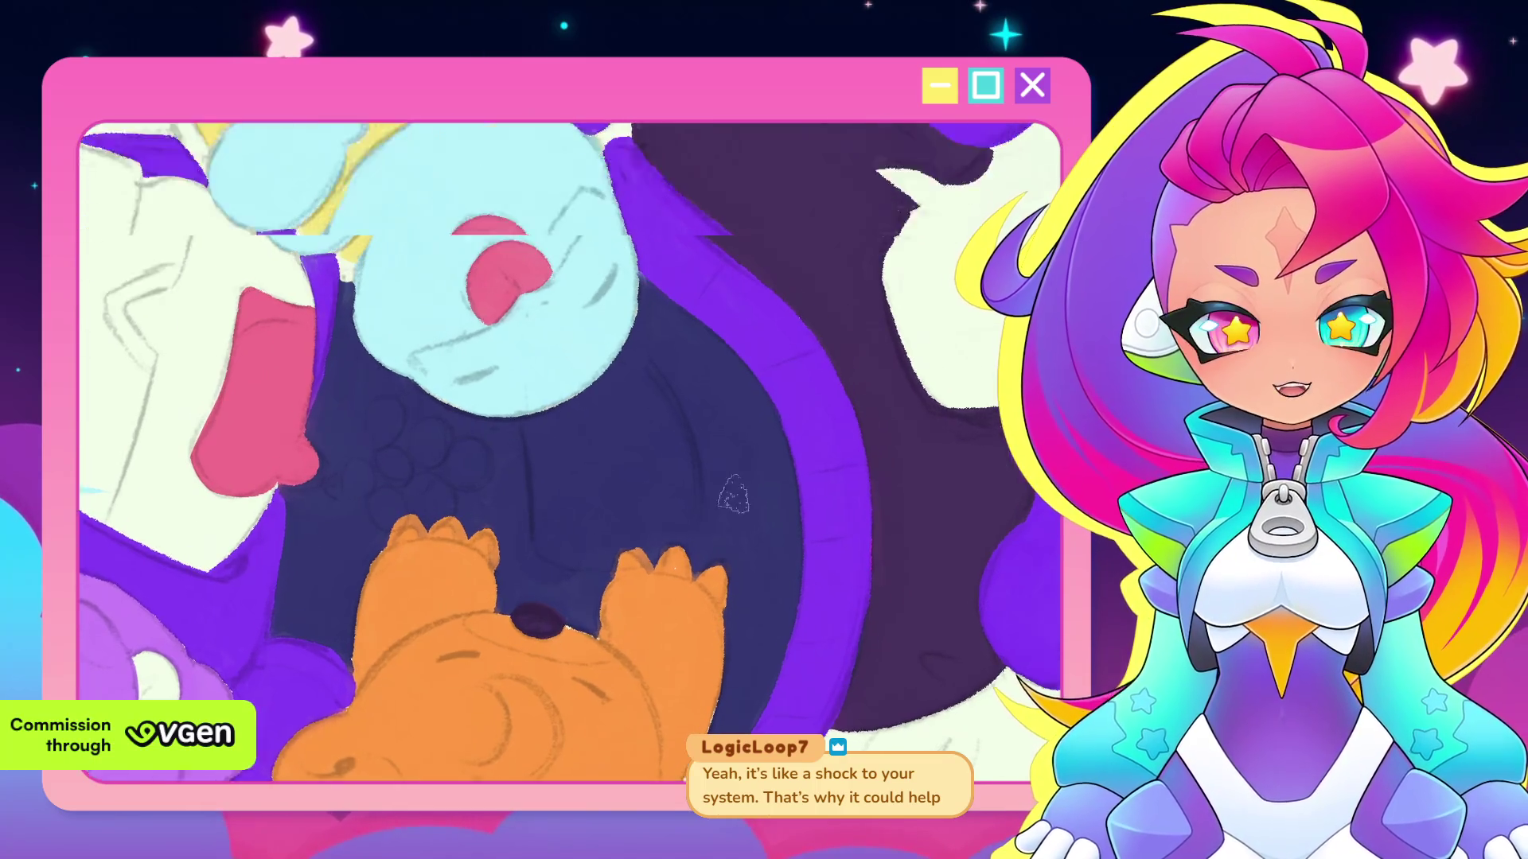
scroll(745, 495, "up", 2)
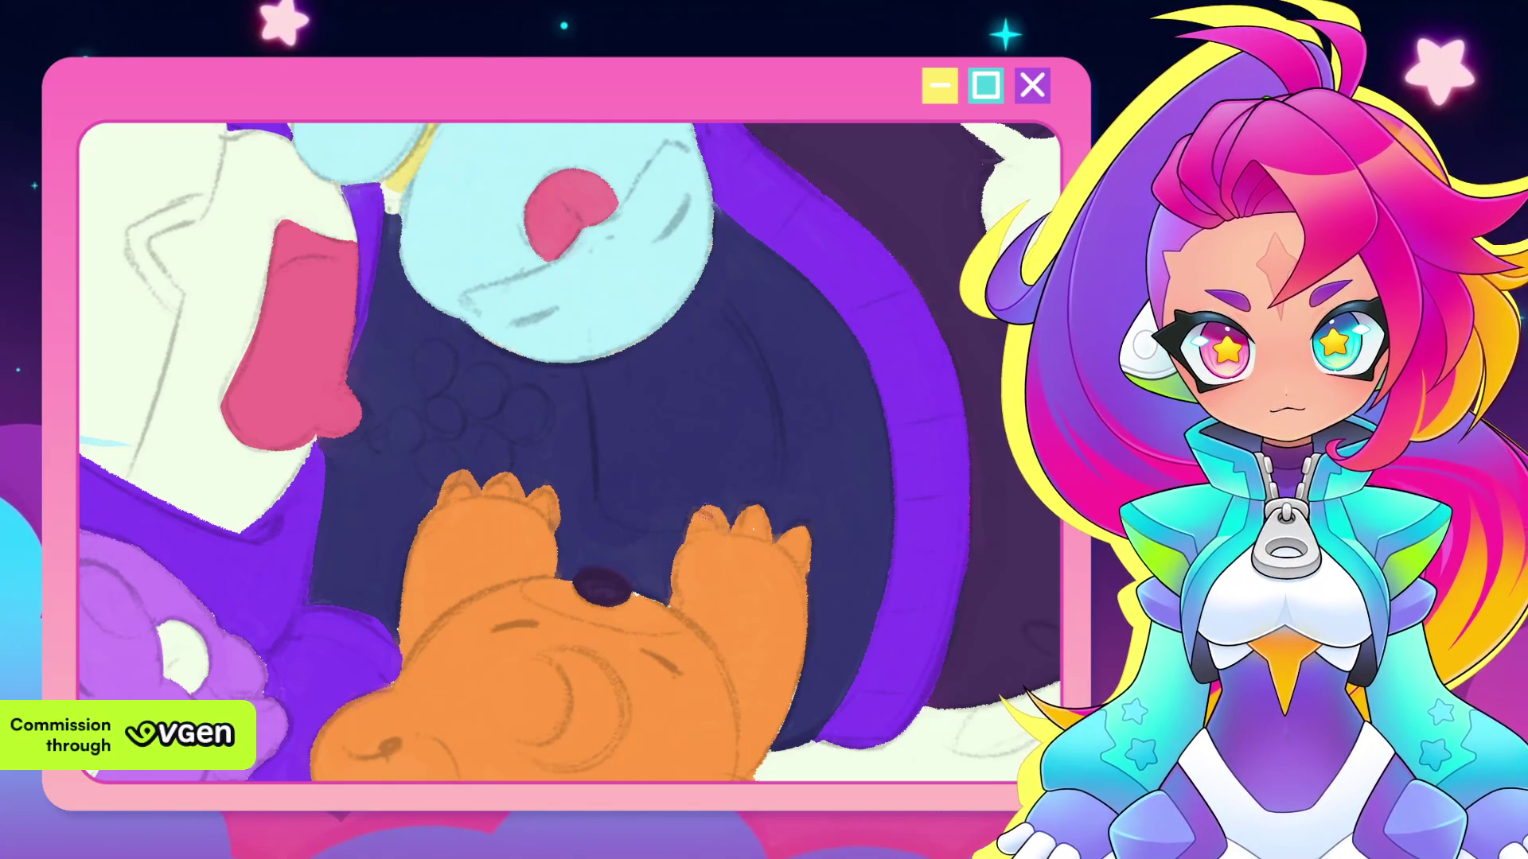
scroll(722, 480, "down", 2)
scroll(740, 486, "down", 2)
scroll(768, 492, "down", 1)
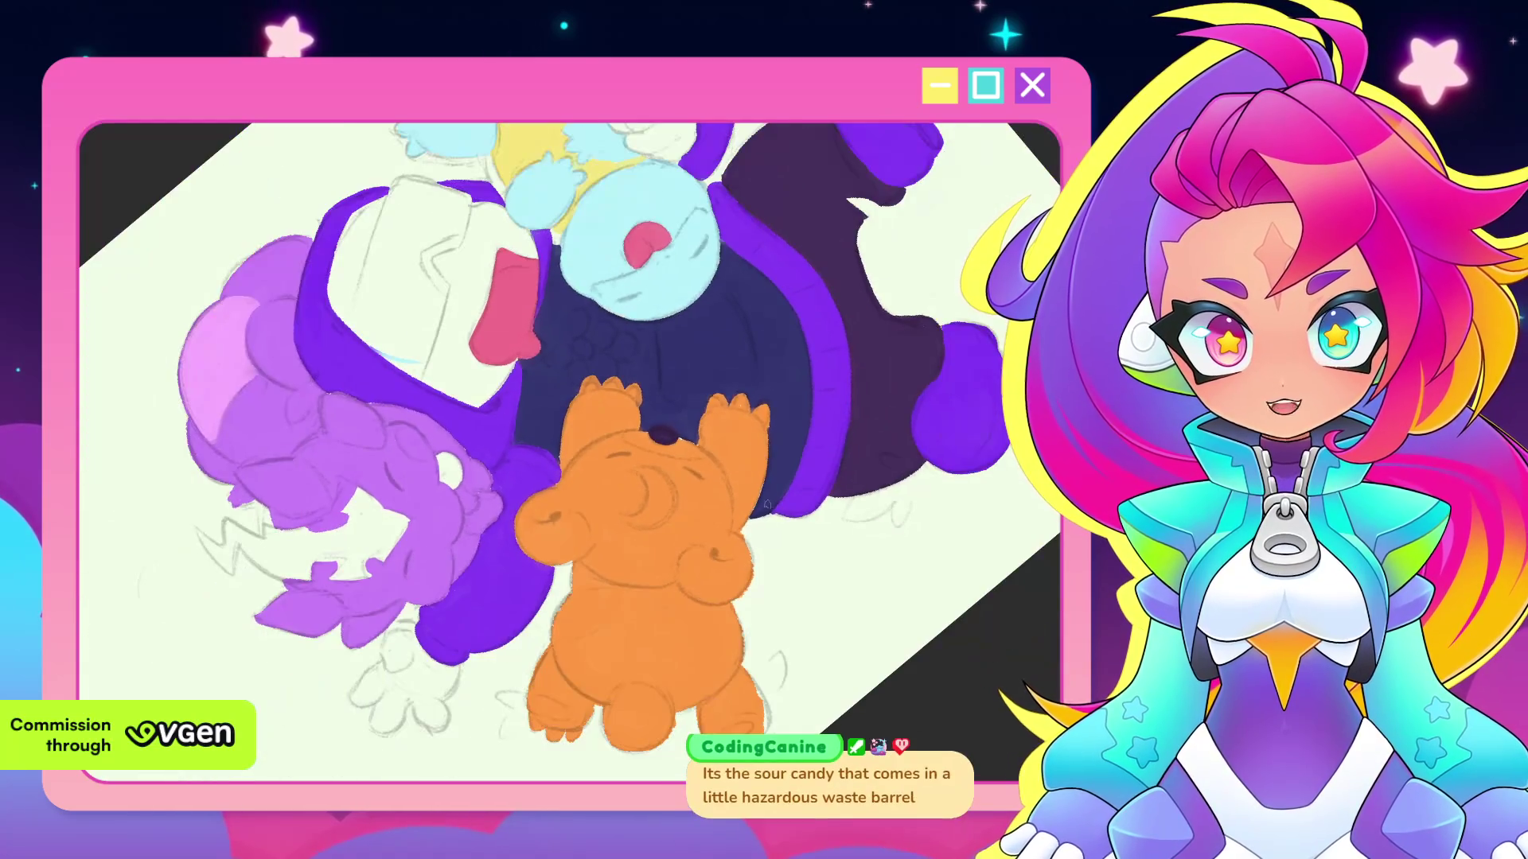
Turn the canvas clockwise and zoom in on the orange bear's legs and feet
left_click_drag(767, 494, 741, 431)
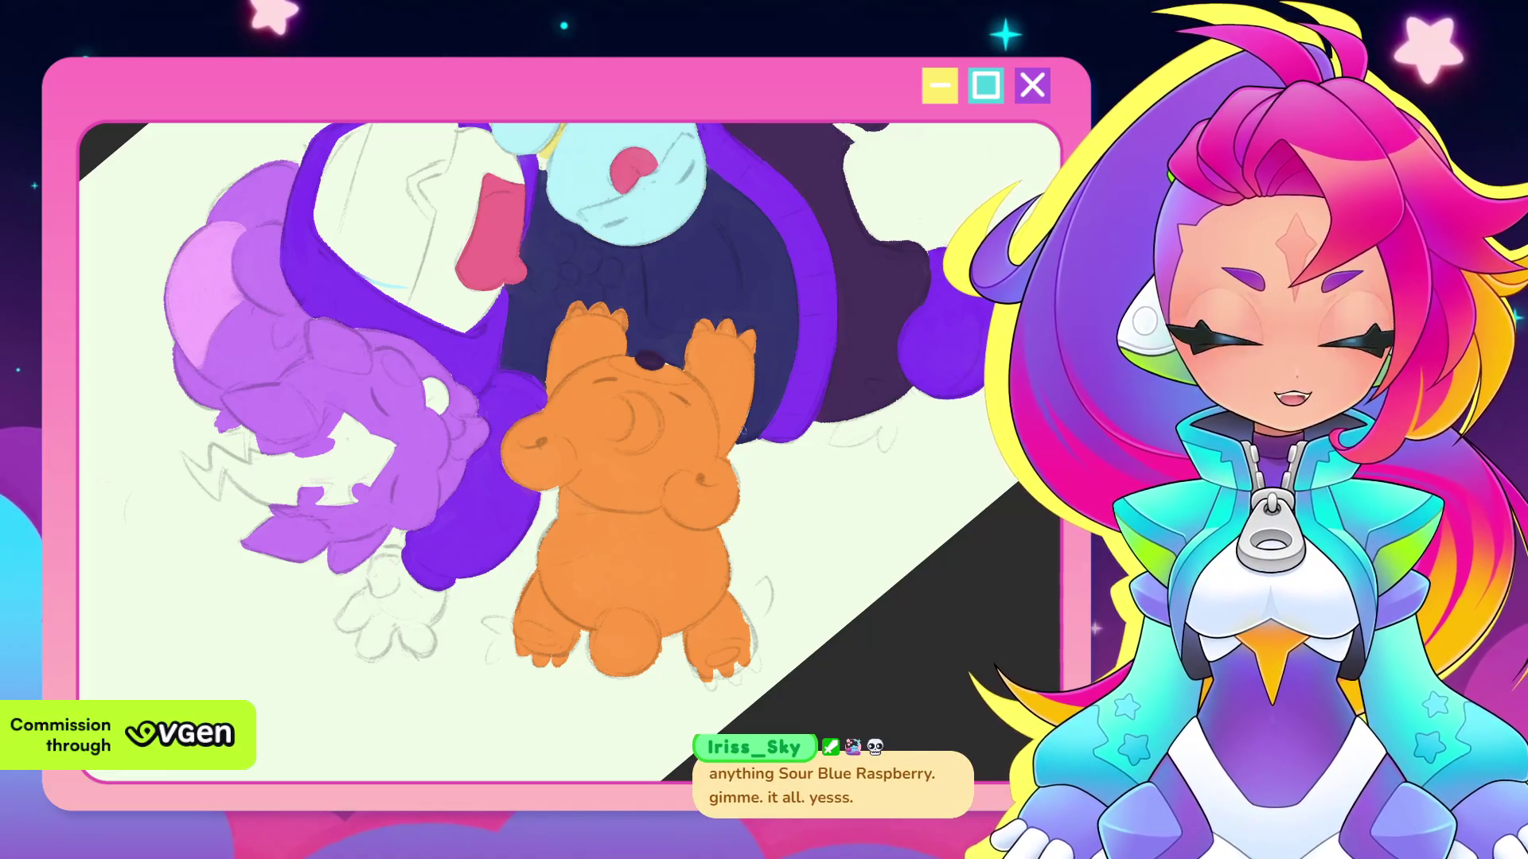
left_click_drag(743, 430, 733, 619)
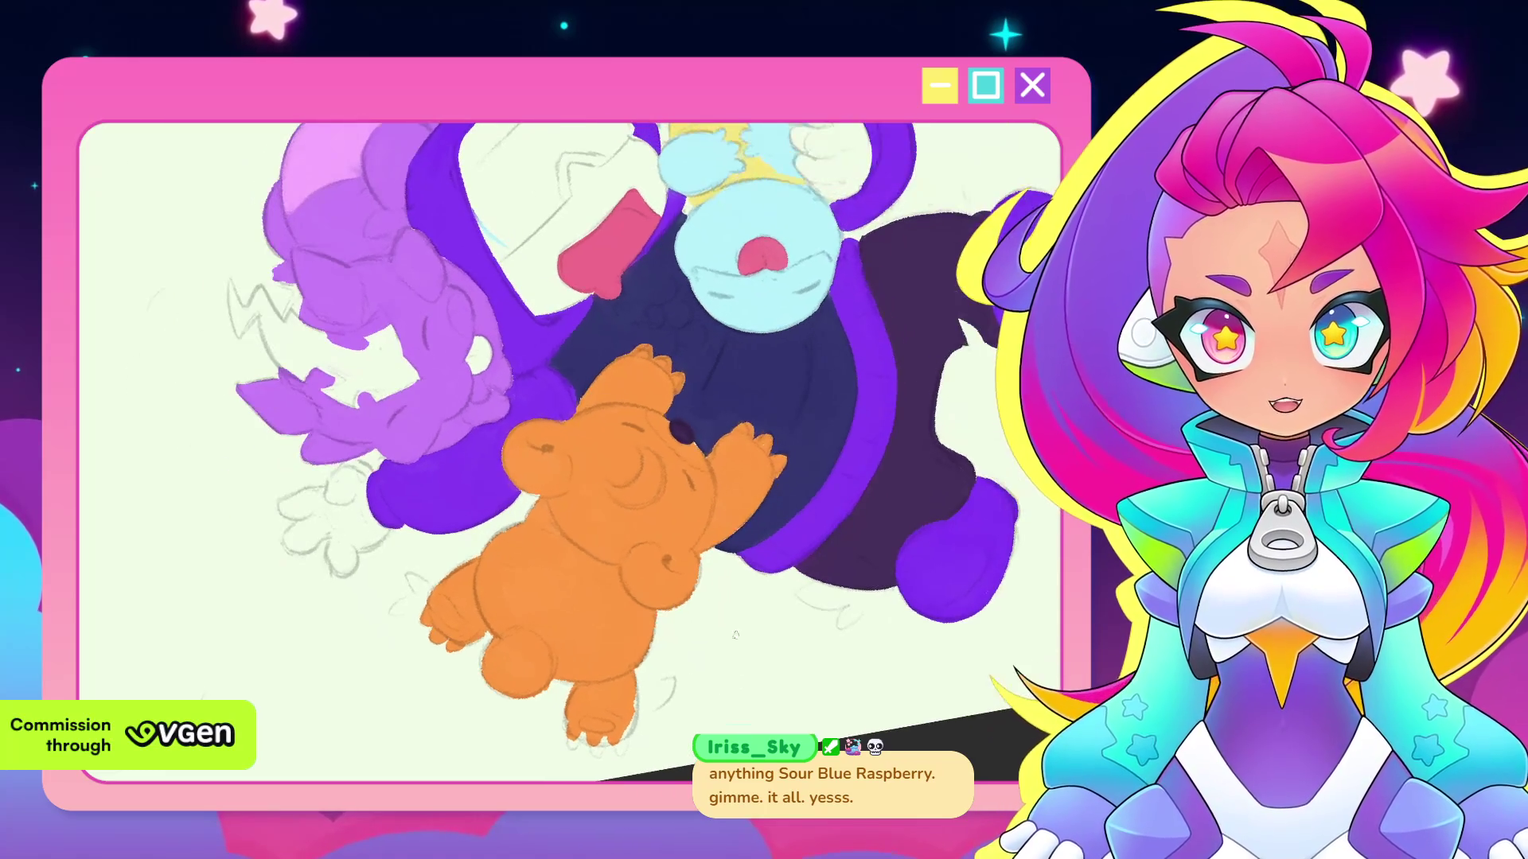
left_click_drag(669, 566, 695, 510)
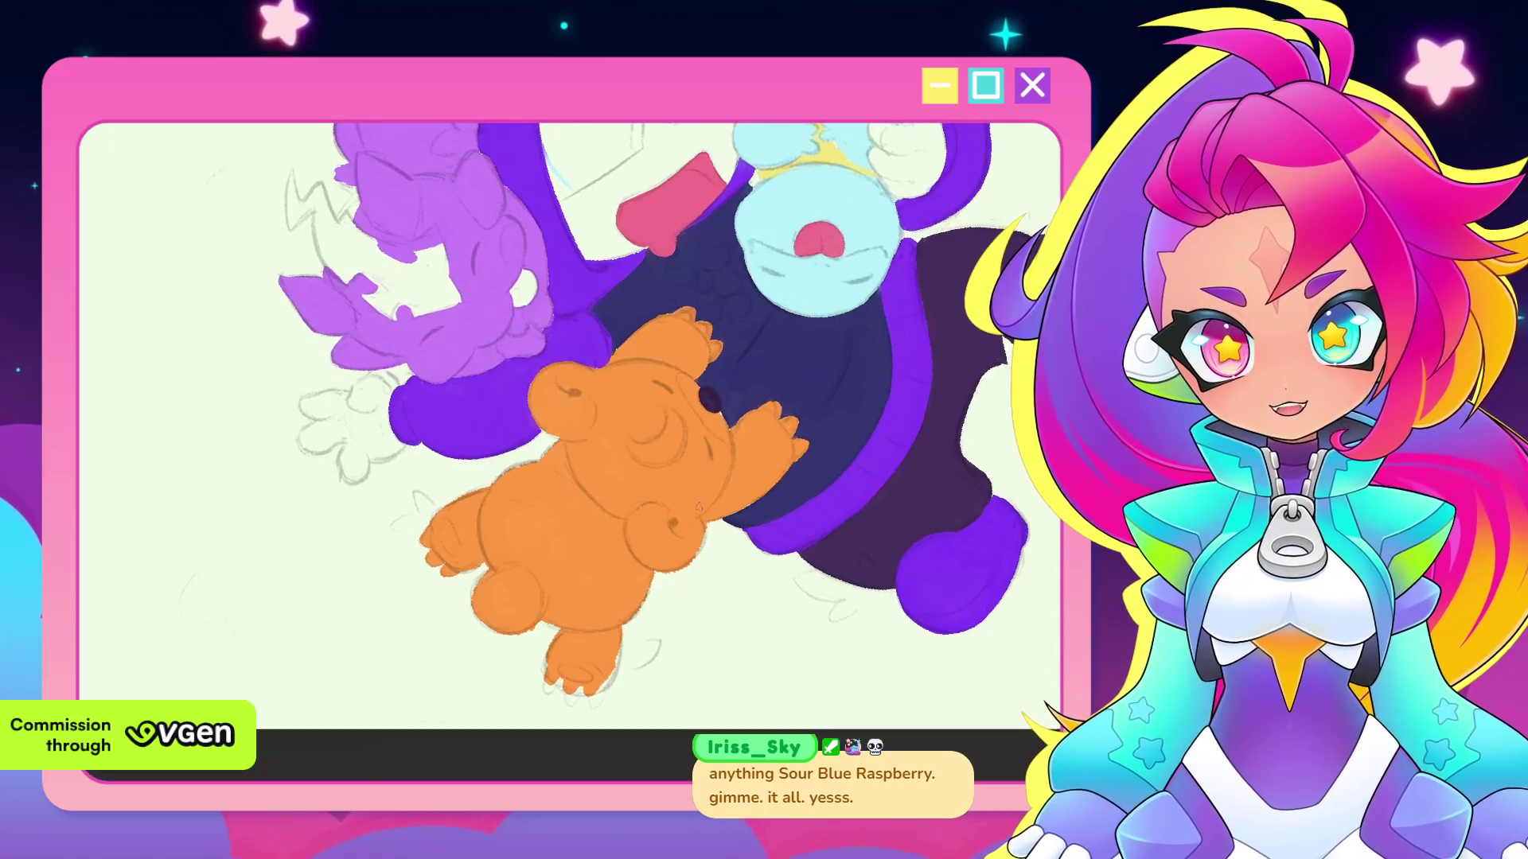
left_click_drag(685, 585, 692, 478)
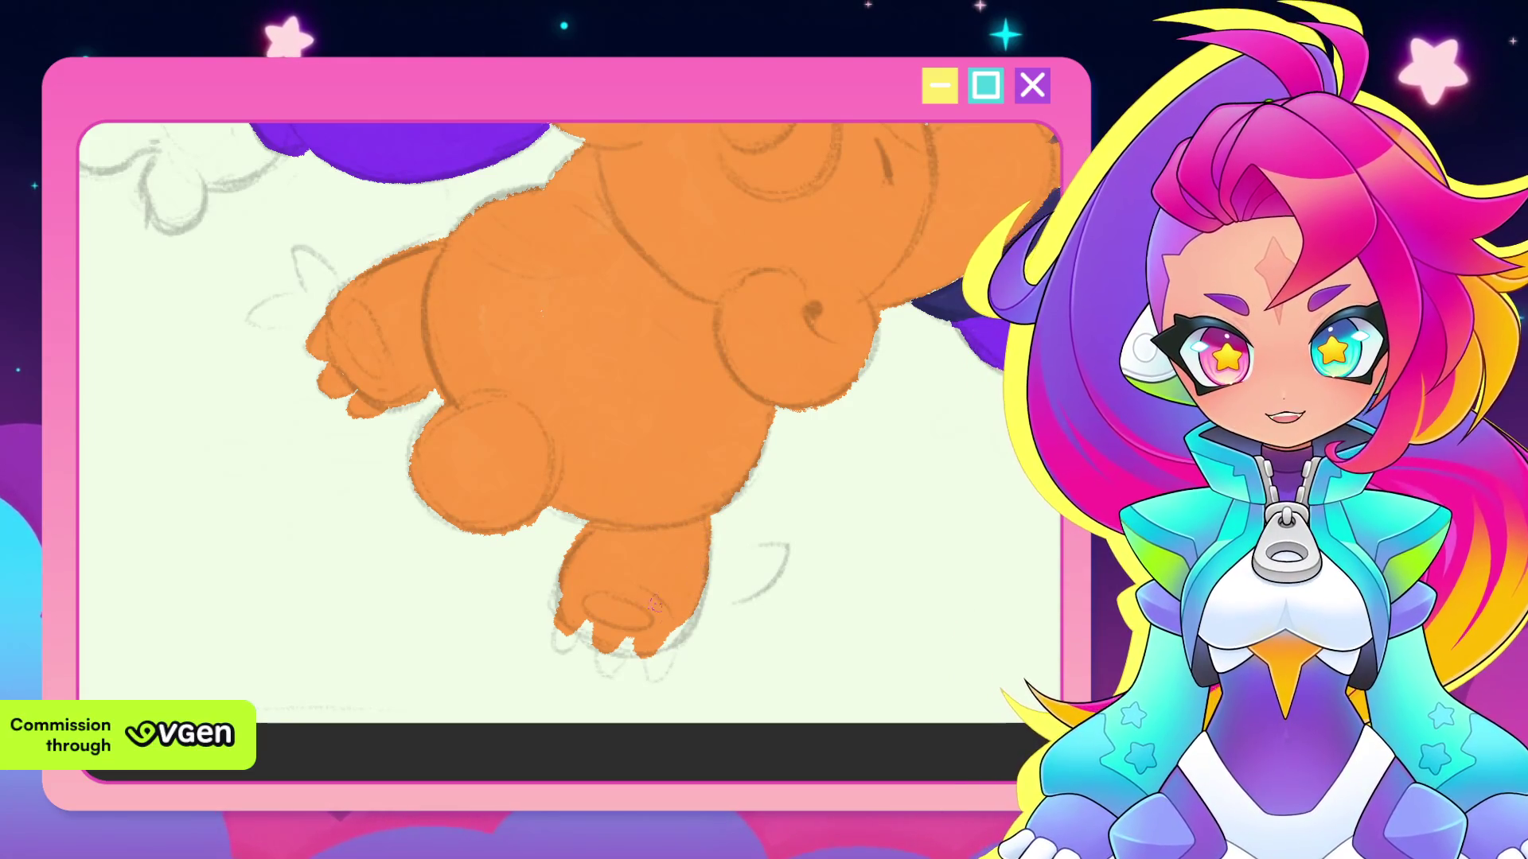
Pull back so the bear sits higher and the whole upright illustration shows
mouse_move(700, 557)
left_mouse_down()
mouse_move(746, 607)
mouse_move(738, 565)
left_mouse_up()
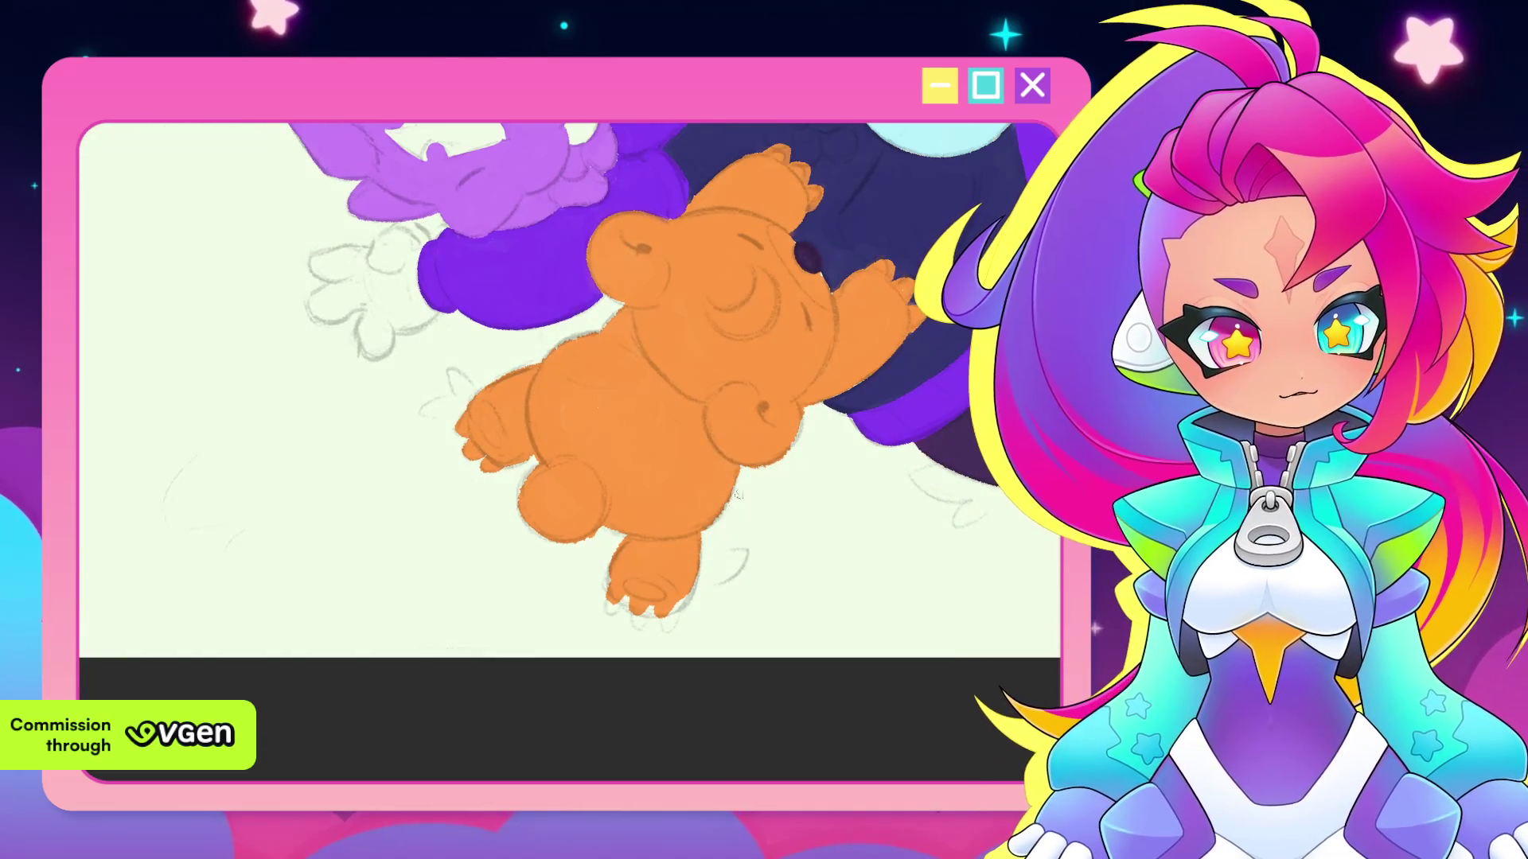
left_click_drag(738, 565, 721, 532)
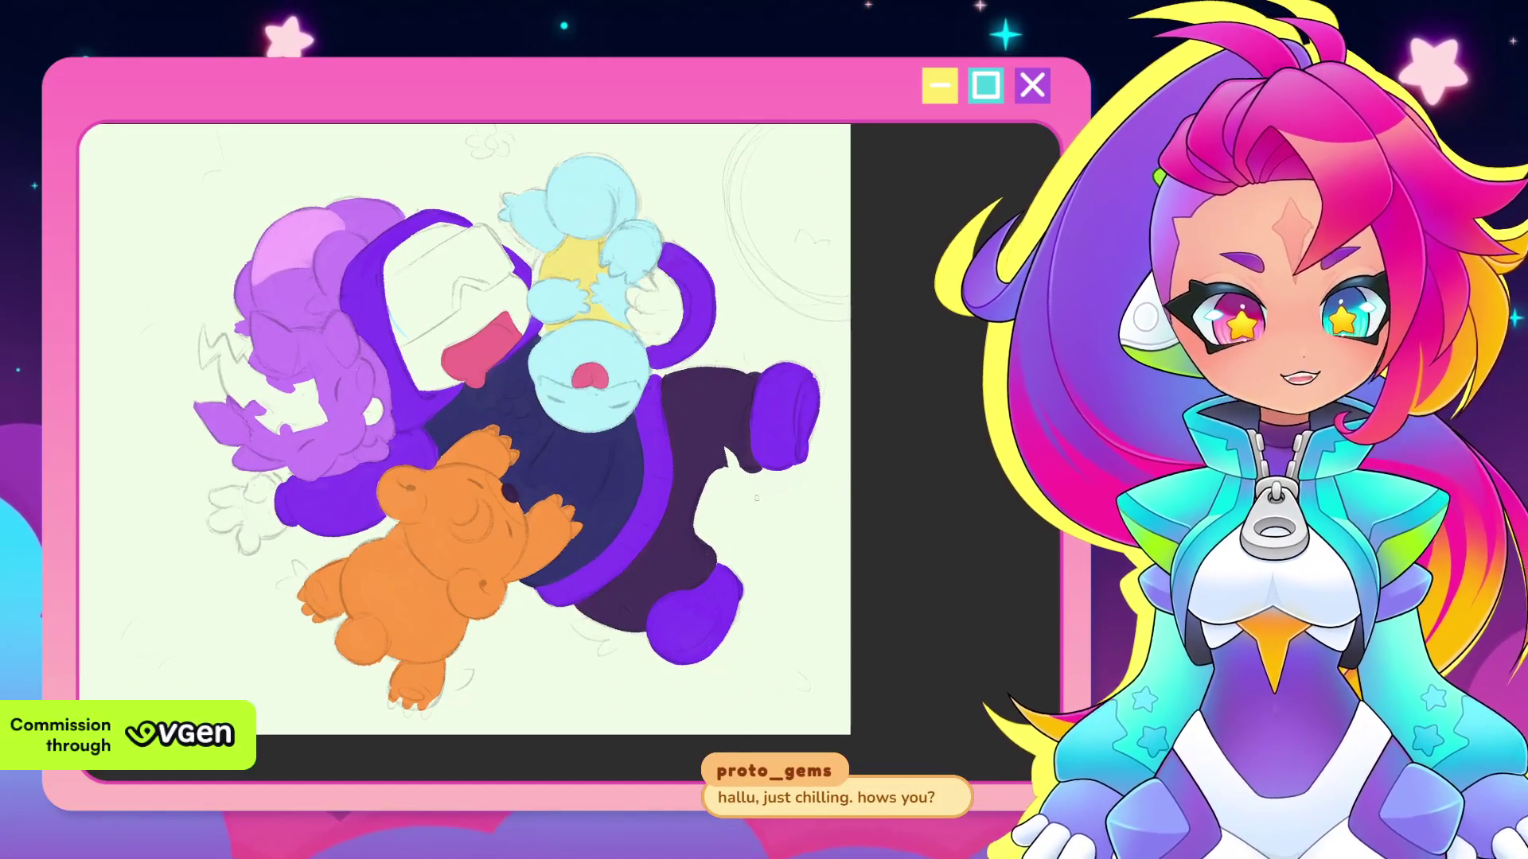
scroll(872, 420, "up", 3)
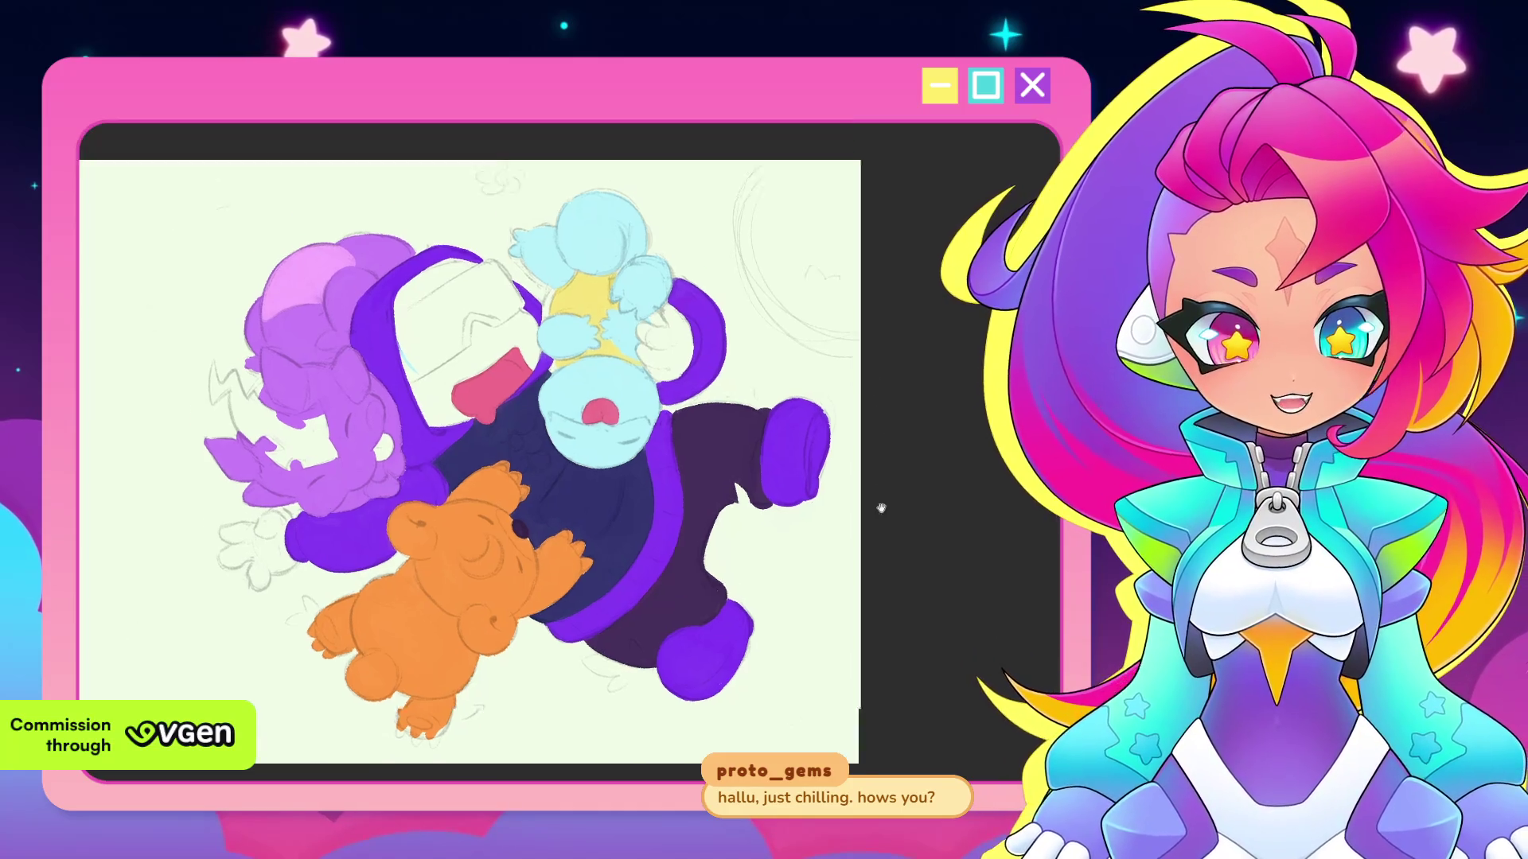
Zoom in on the purple hooded character's visor
scroll(746, 549, "down", 2)
scroll(752, 537, "down", 2)
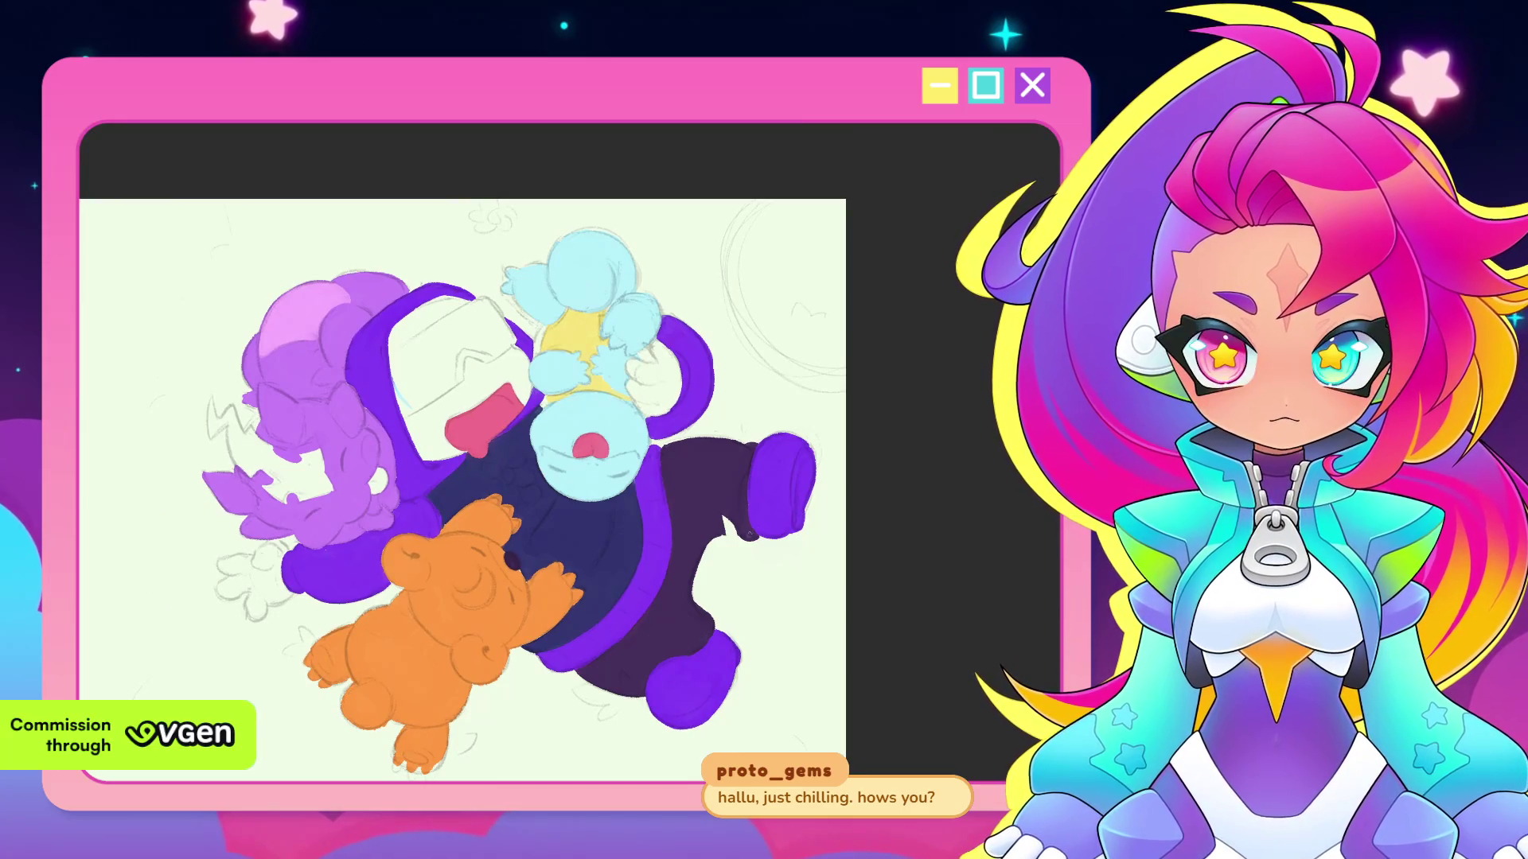
scroll(636, 600, "up", 1)
scroll(681, 590, "up", 1)
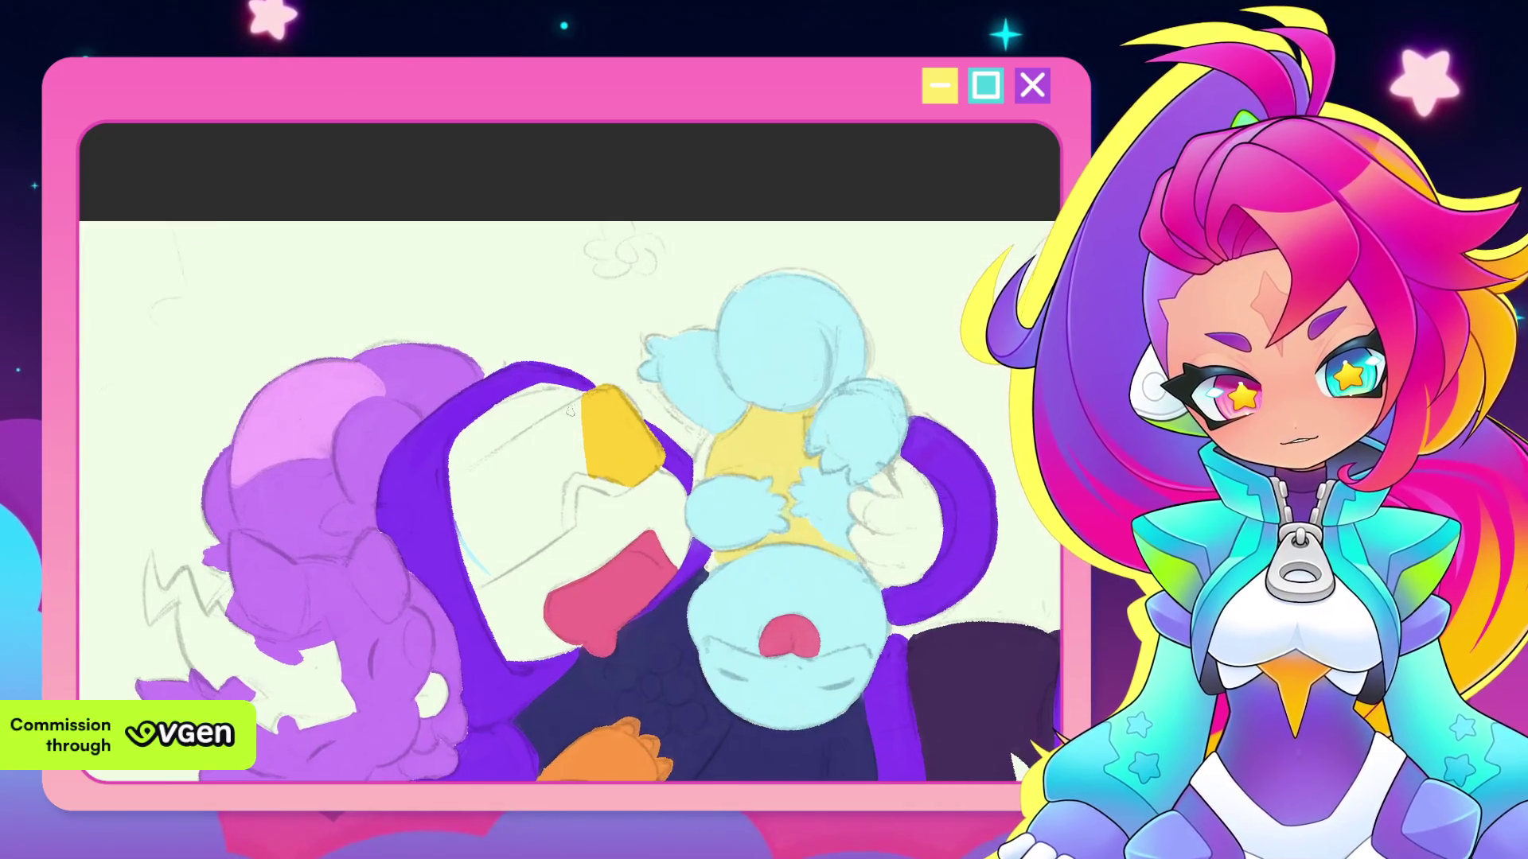
Paint the visor's middle band pink, covering every white gap
left_click_drag(581, 400, 527, 435)
left_click_drag(509, 489, 526, 552)
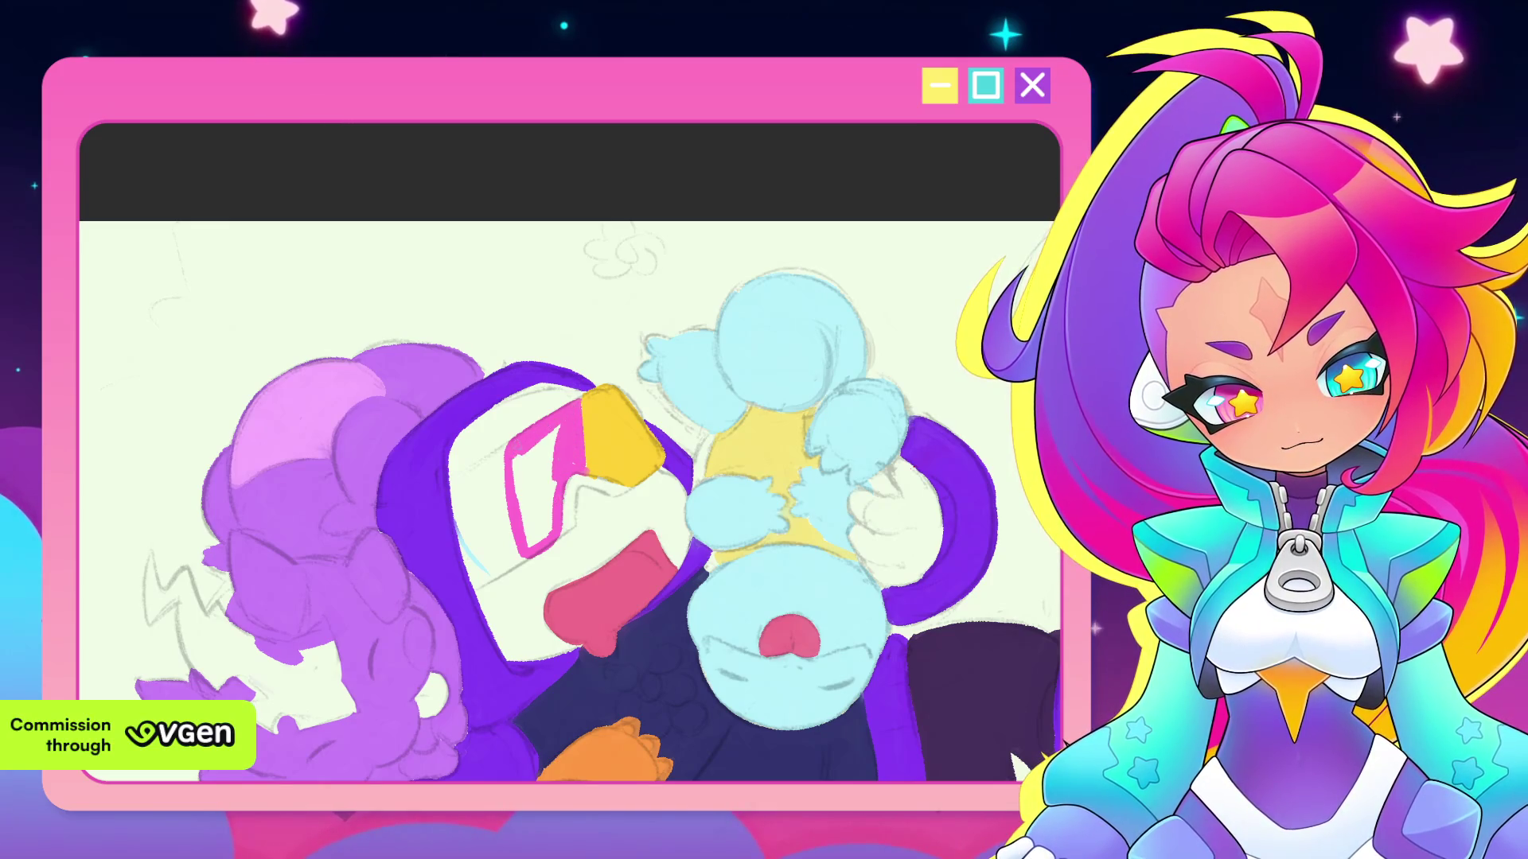
left_click_drag(521, 530, 541, 444)
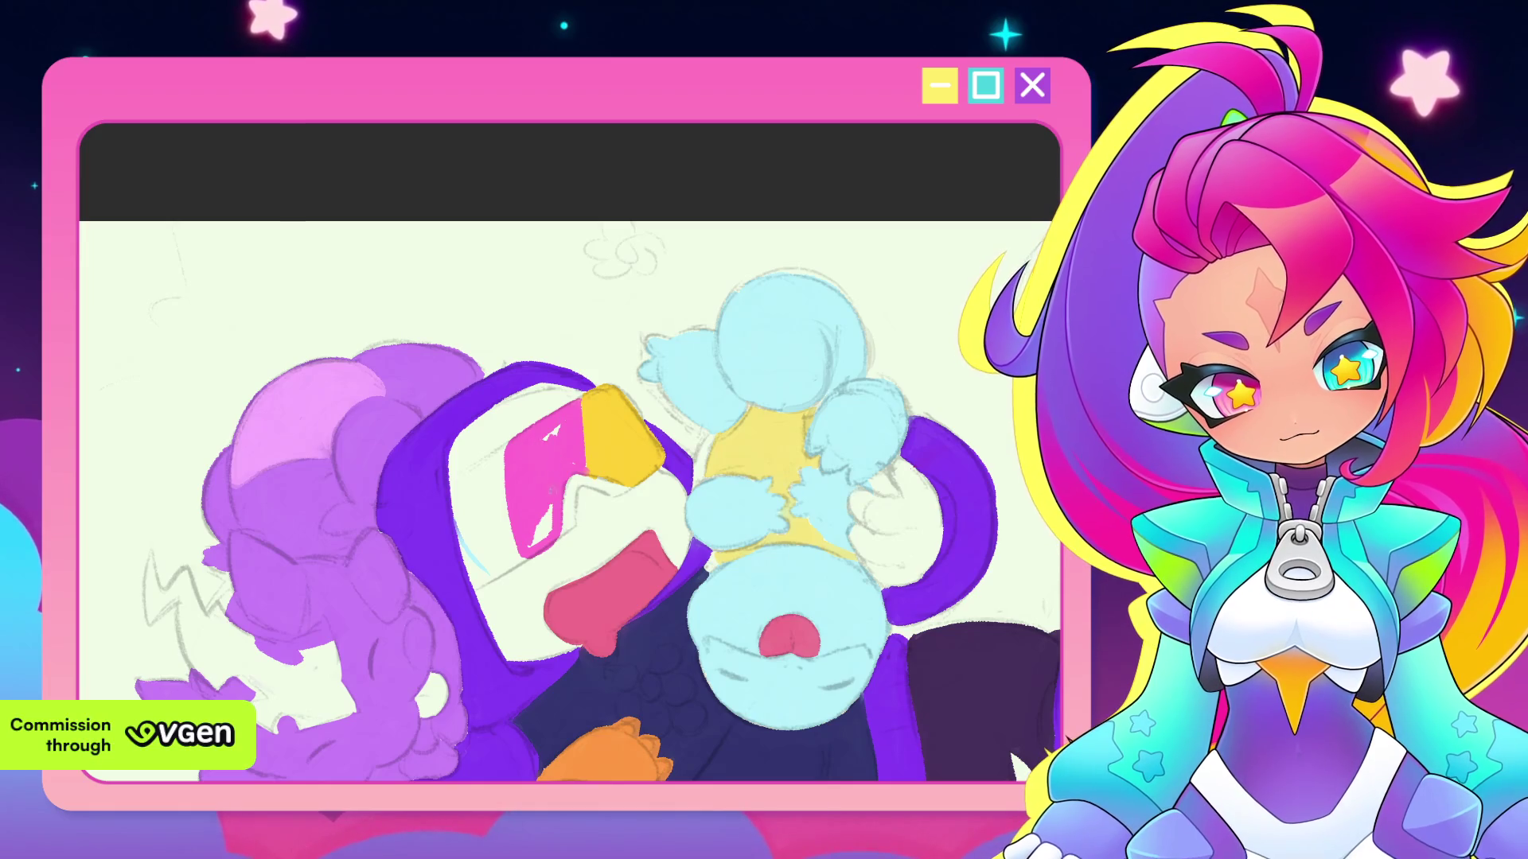
left_click_drag(544, 535, 551, 521)
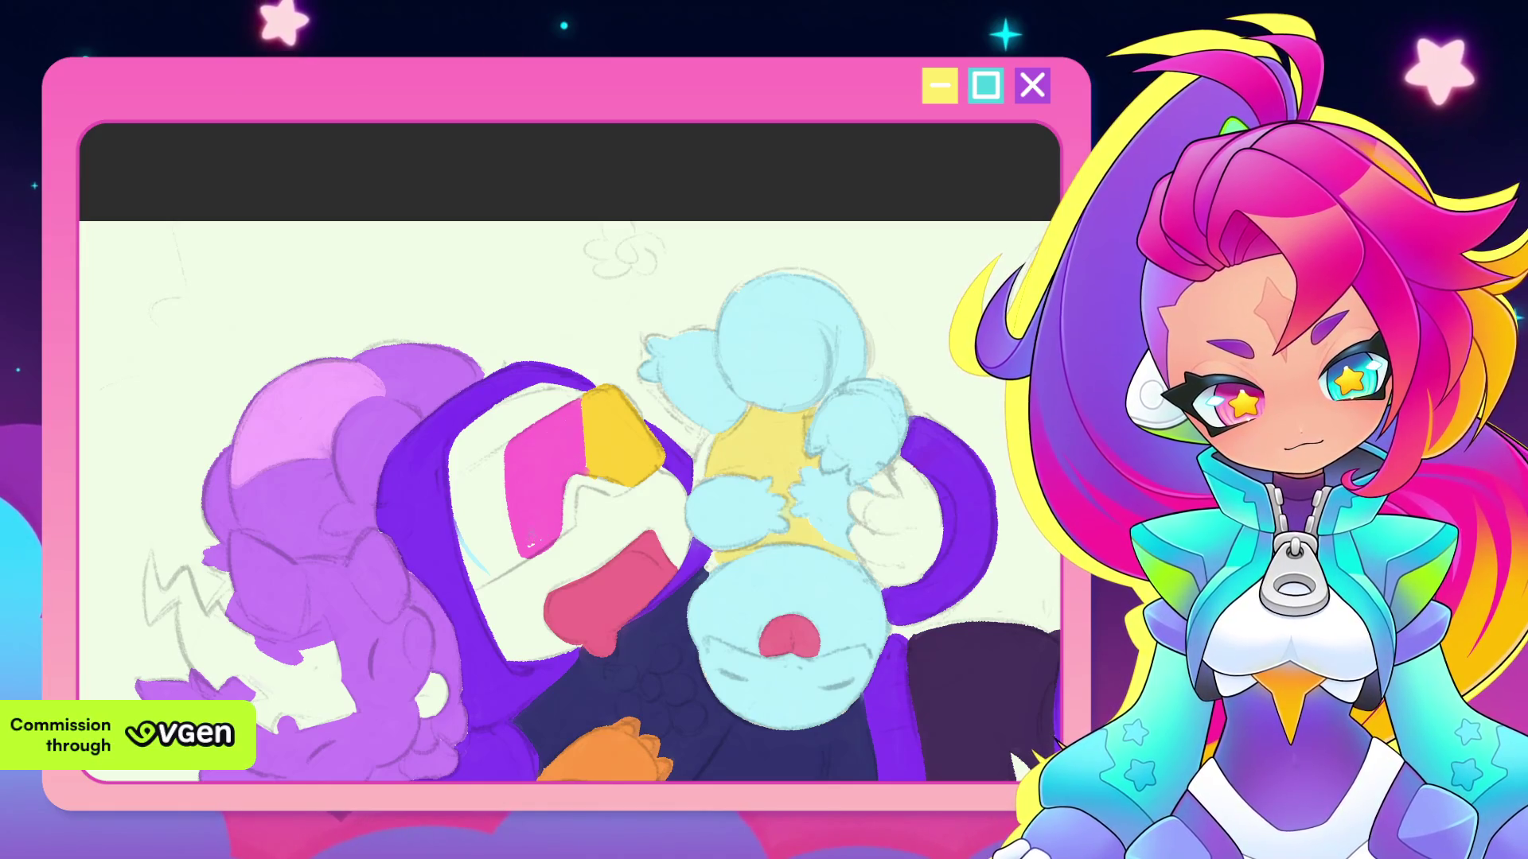
Fill the visor's left band light blue, then fit the whole illustration back in view
scroll(612, 516, "down", 2)
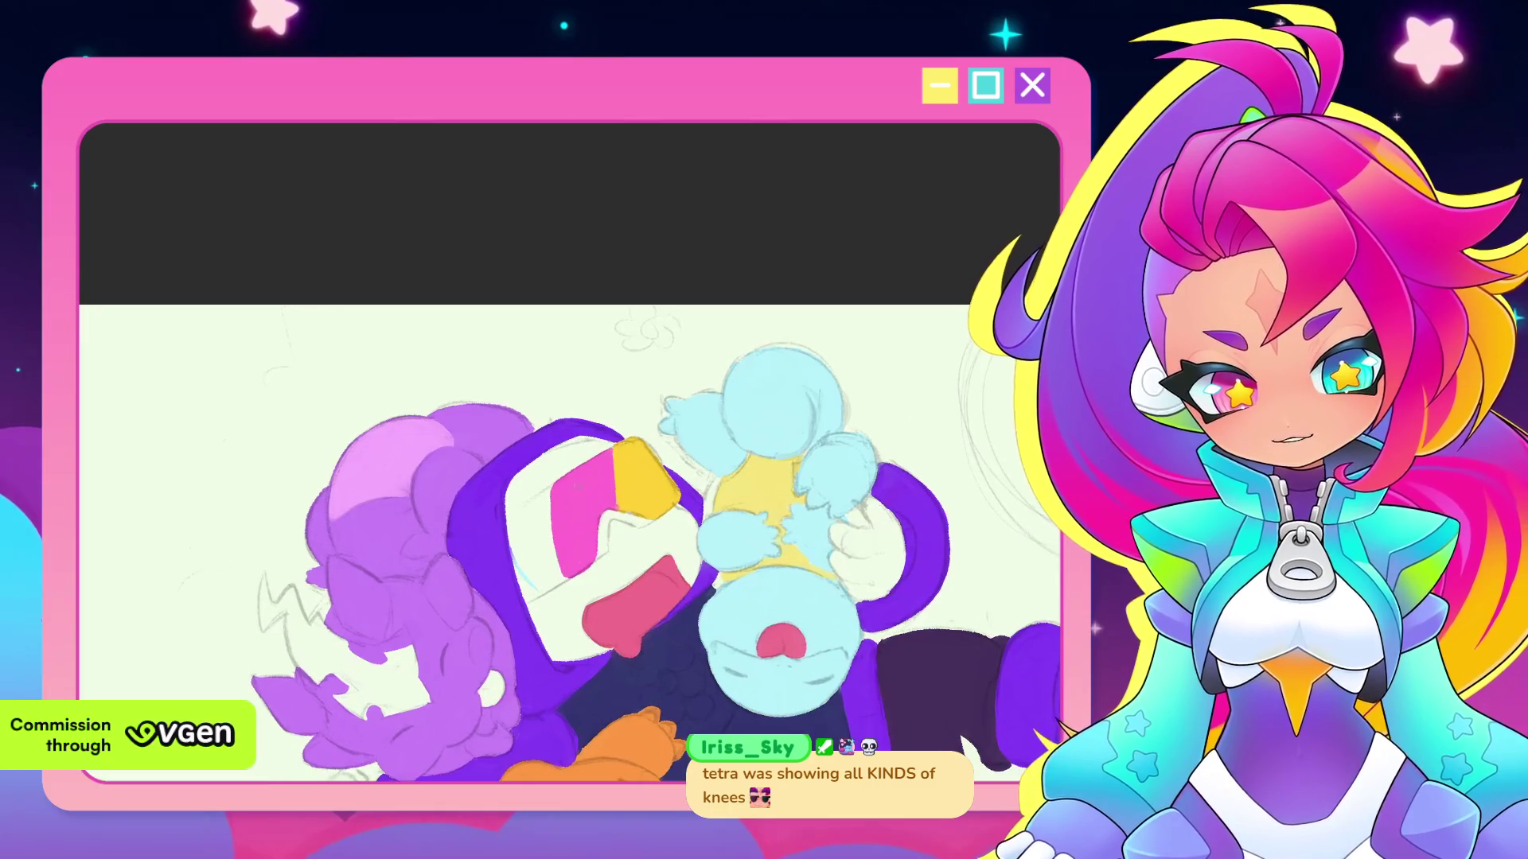
left_click_drag(531, 502, 509, 545)
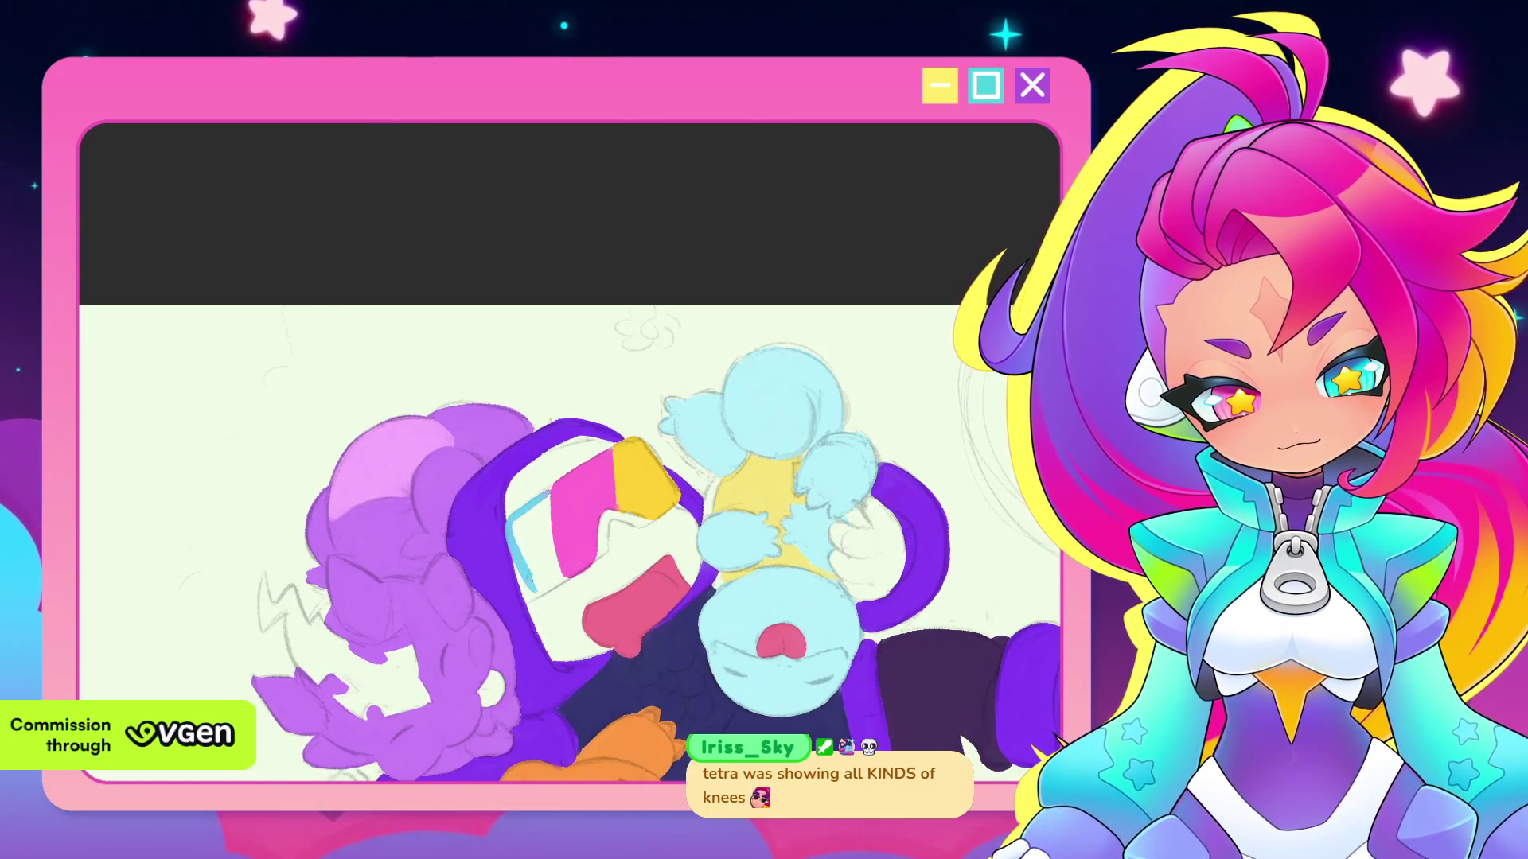
left_click_drag(543, 515, 541, 580)
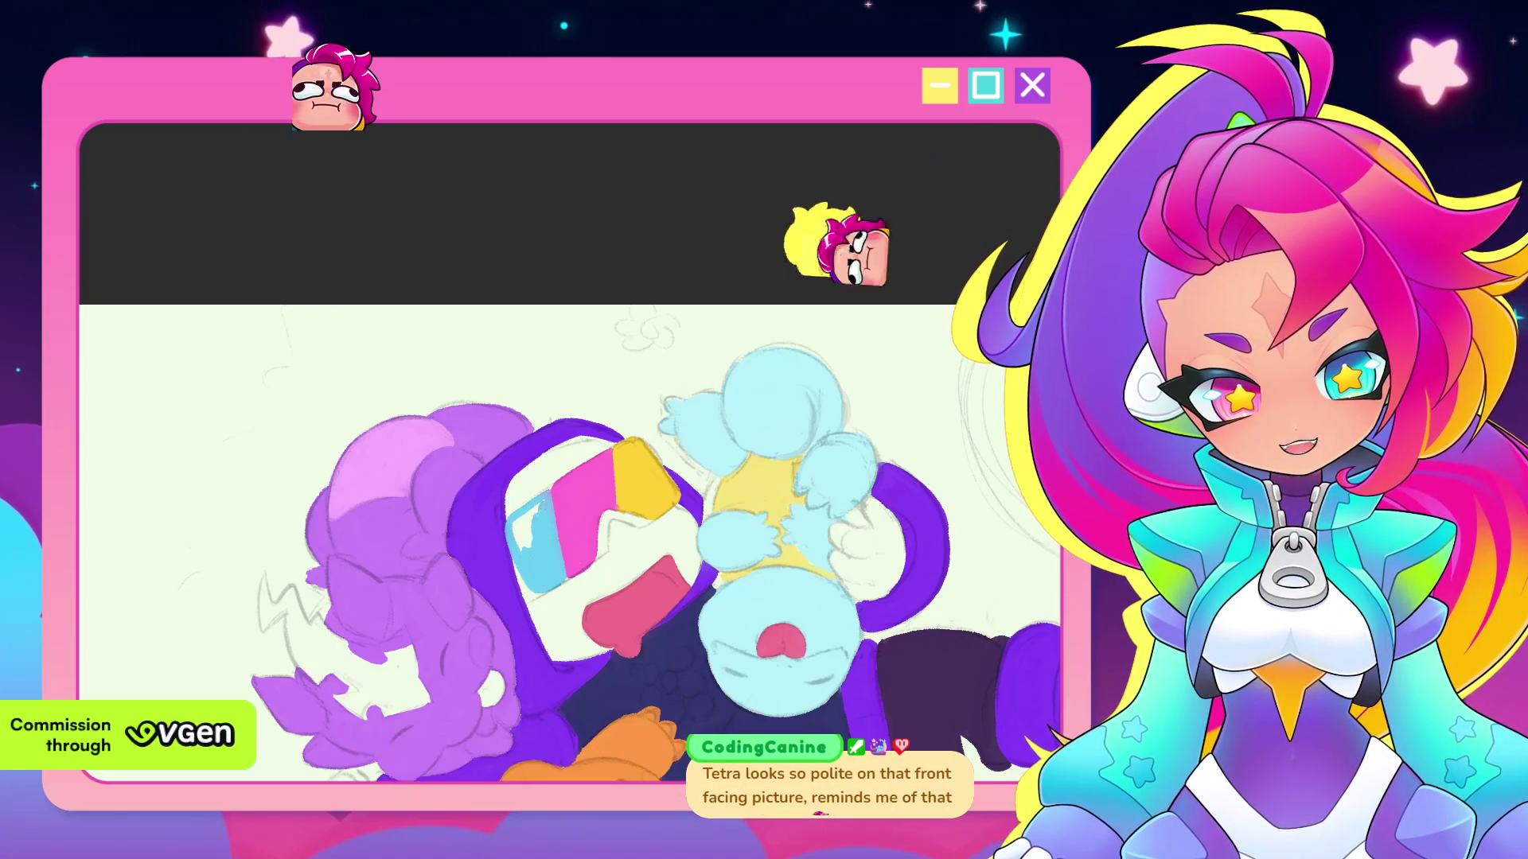
left_click_drag(526, 557, 532, 532)
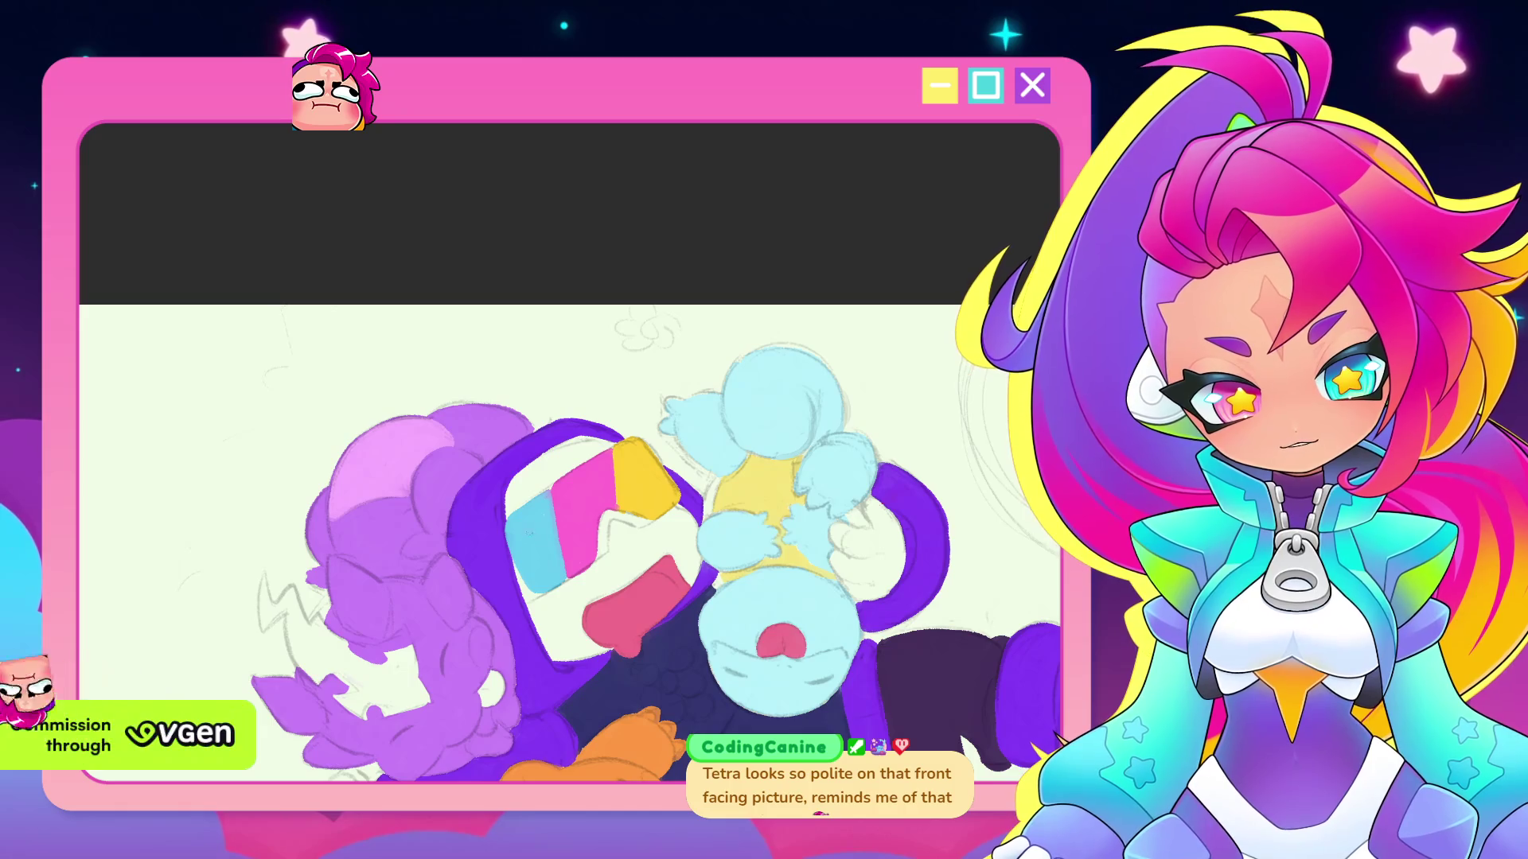
key("ctrl+minus")
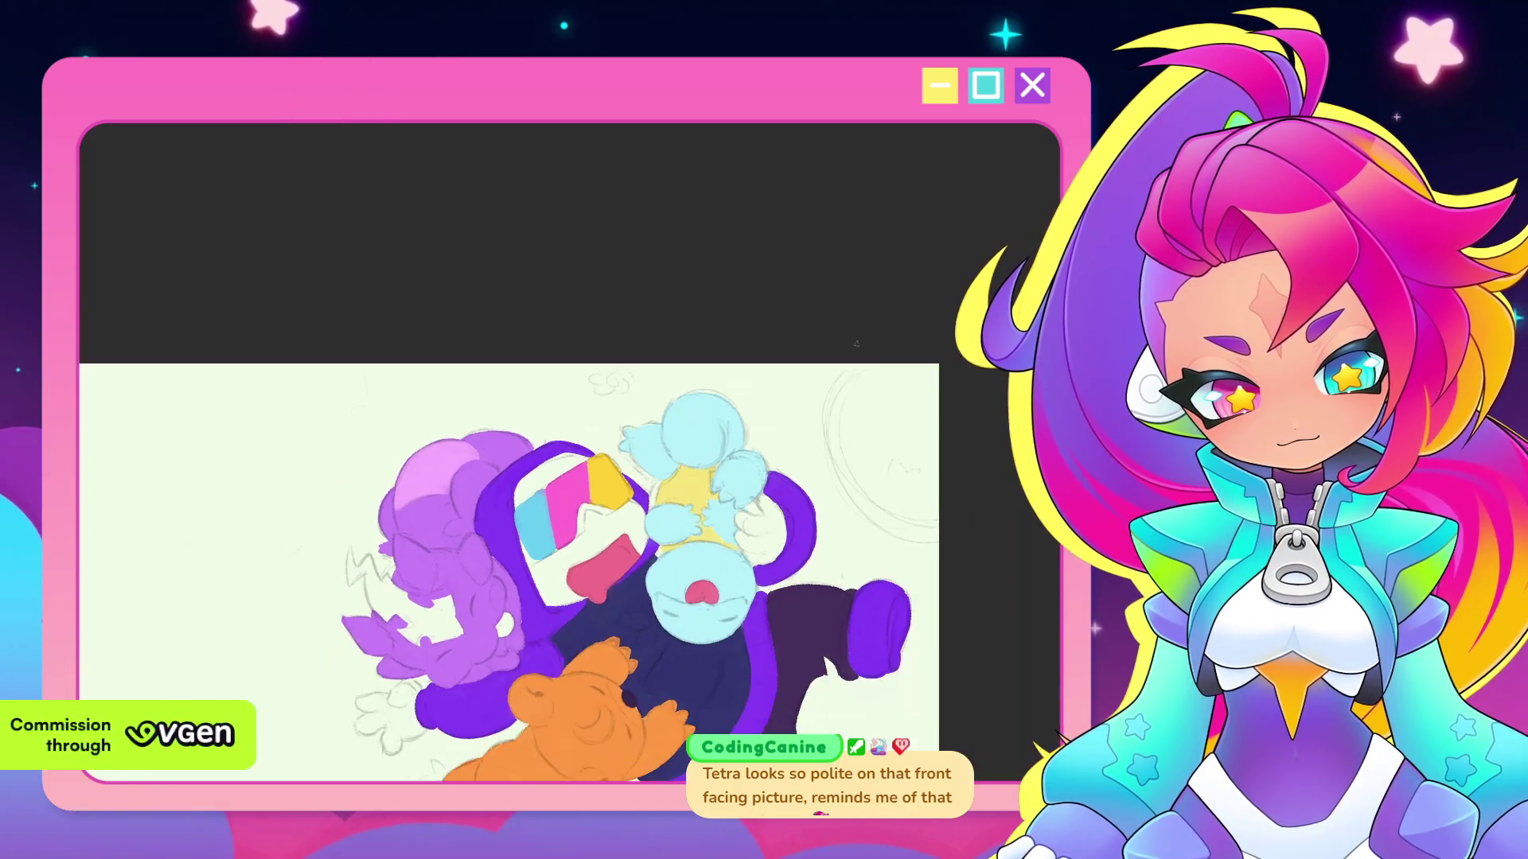
left_click_drag(850, 337, 774, 222)
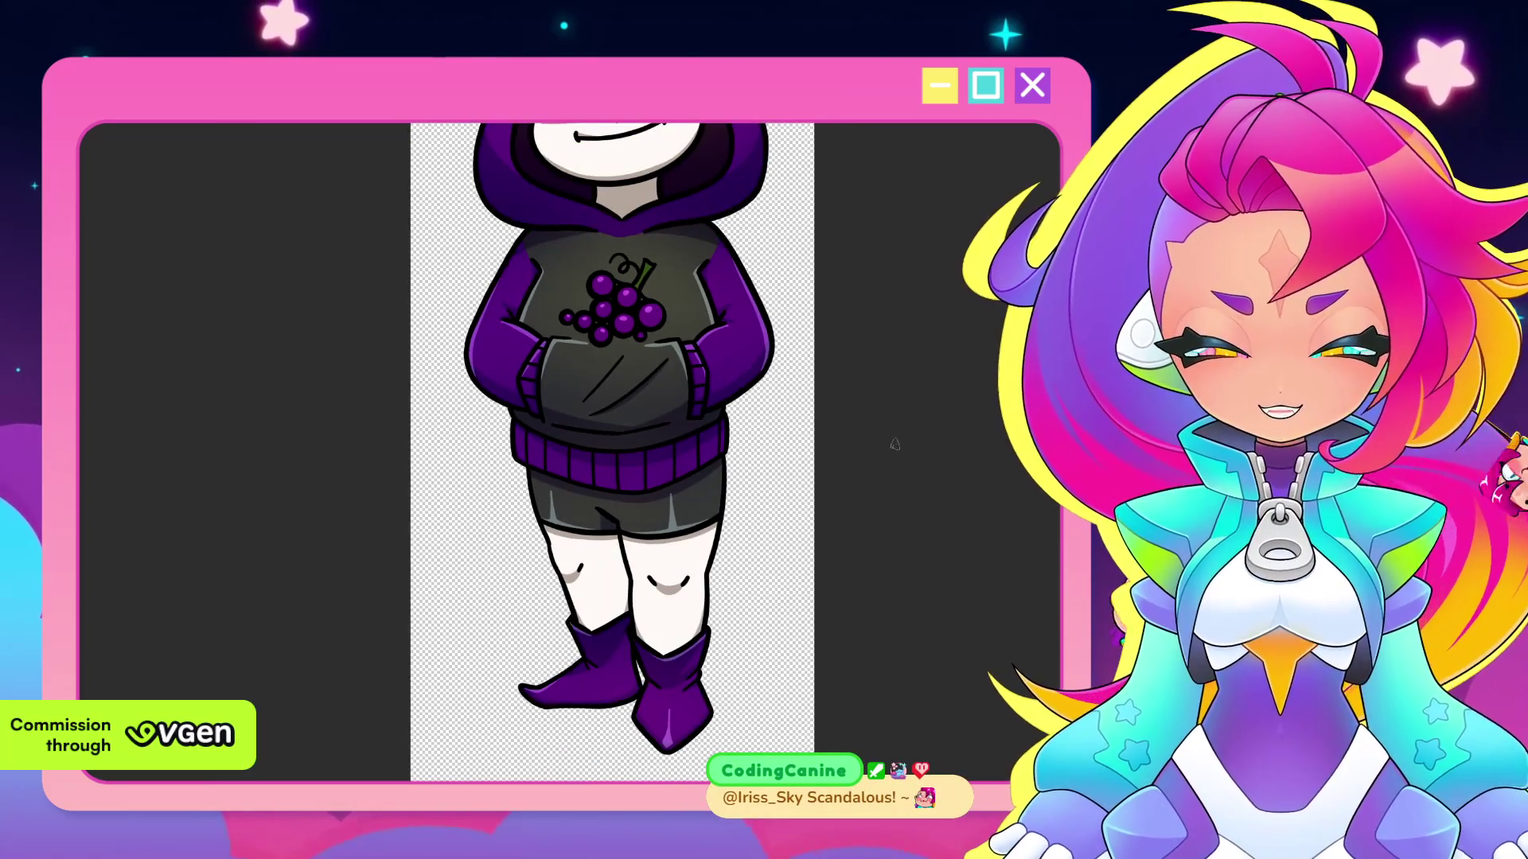
scroll(906, 409, "down", 2)
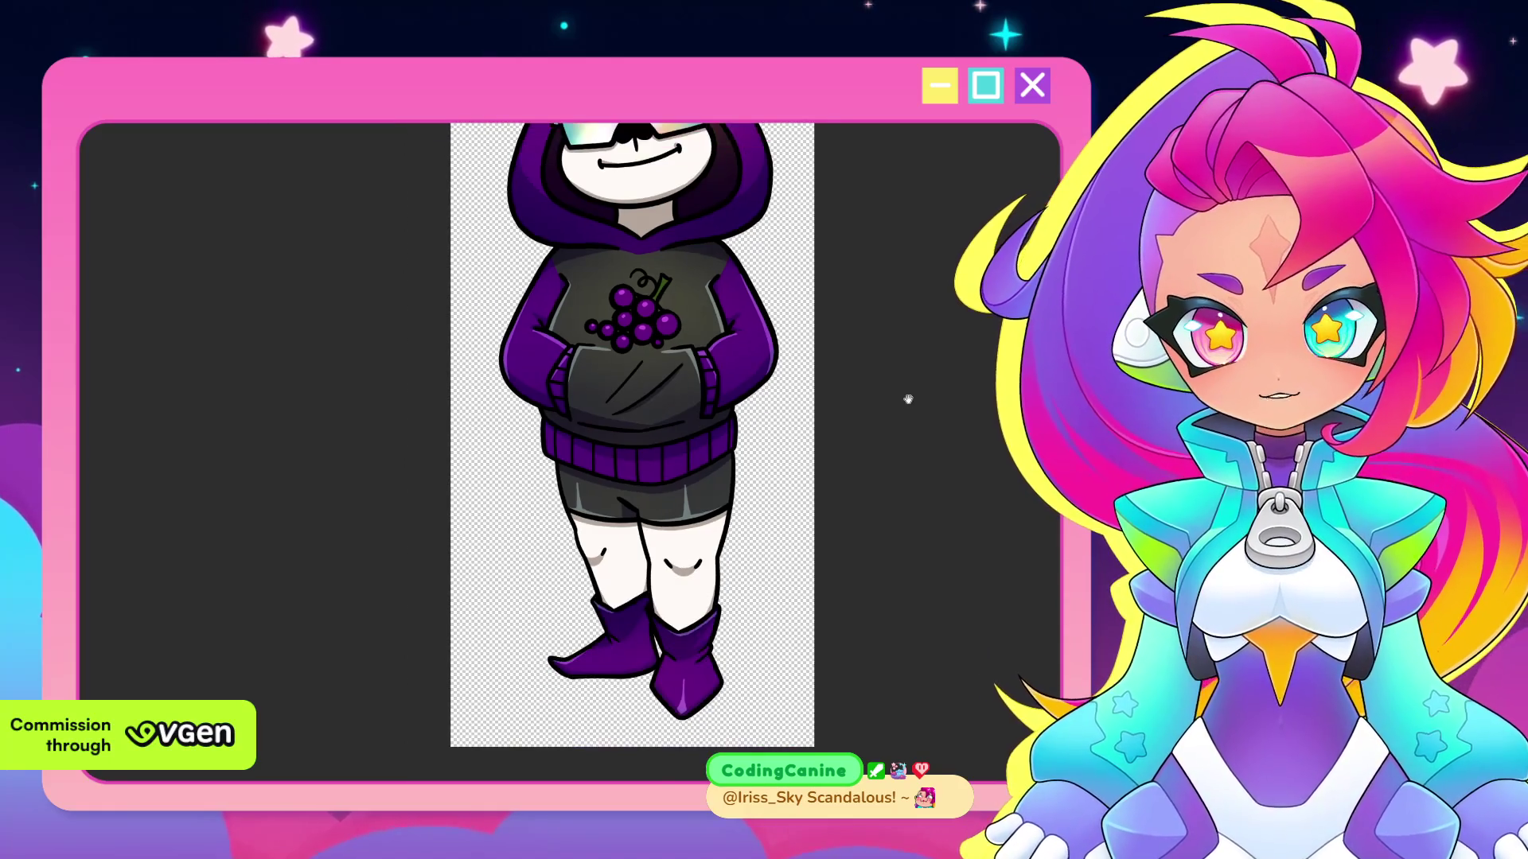
left_click_drag(906, 409, 901, 456)
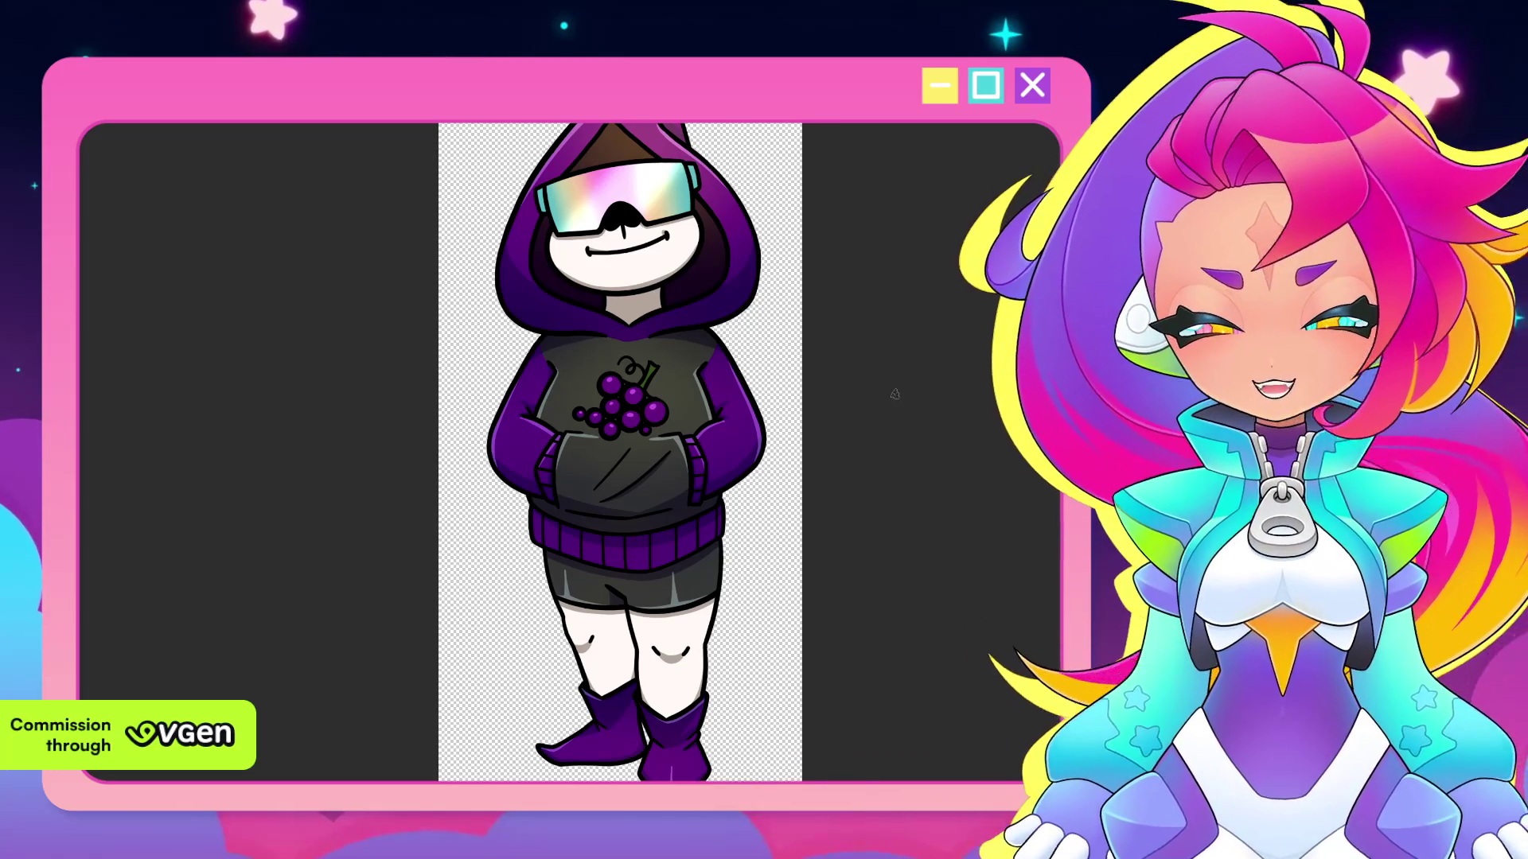
scroll(898, 326, "down", 1)
scroll(898, 327, "up", 2)
scroll(870, 358, "down", 3)
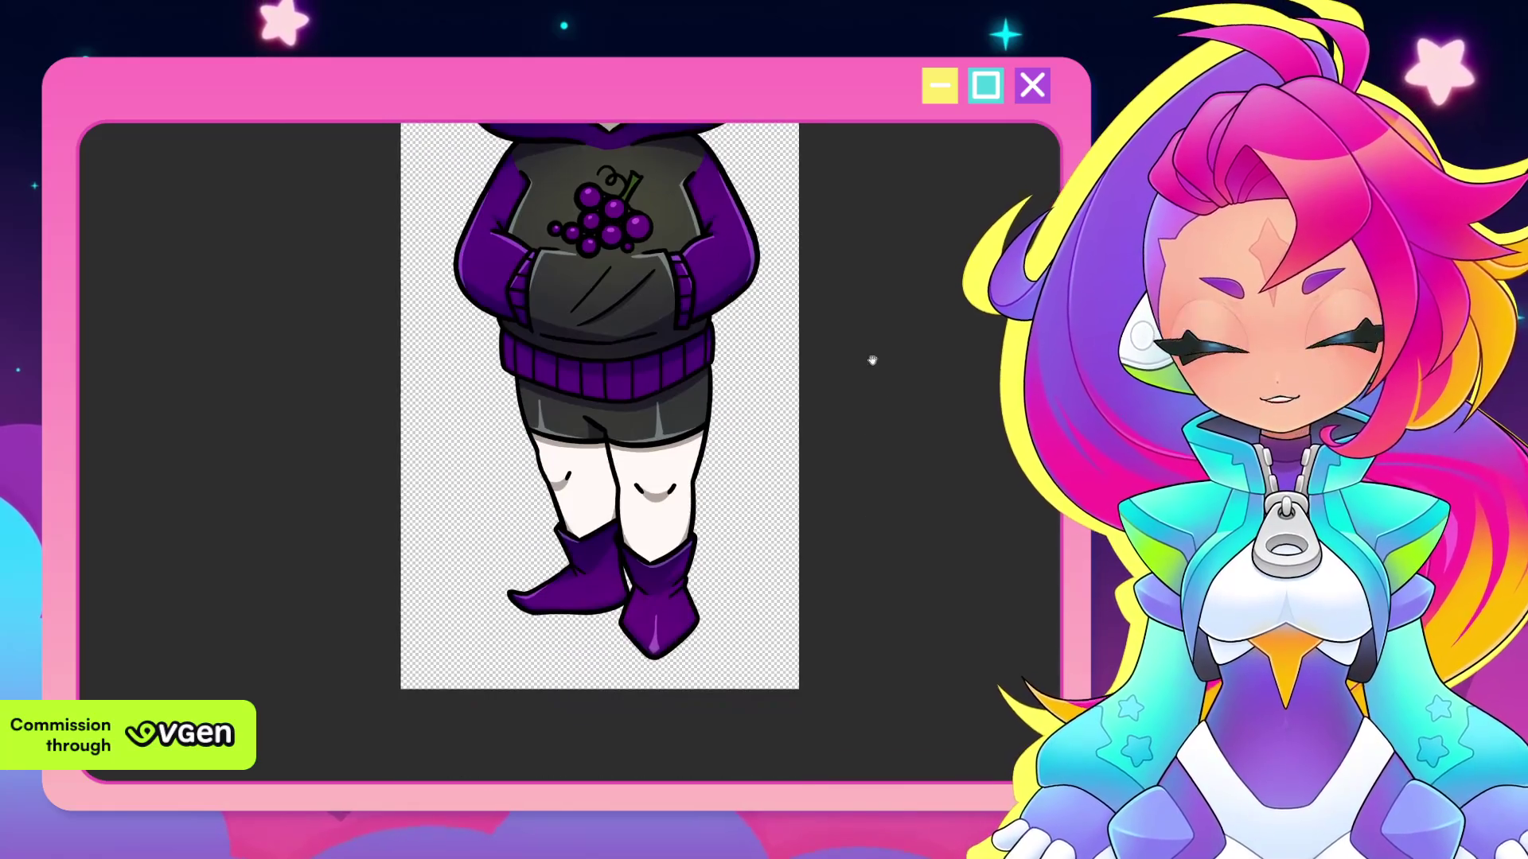
scroll(868, 379, "up", 2)
scroll(871, 380, "up", 1)
scroll(888, 384, "up", 1)
scroll(870, 429, "down", 1)
scroll(863, 416, "up", 2)
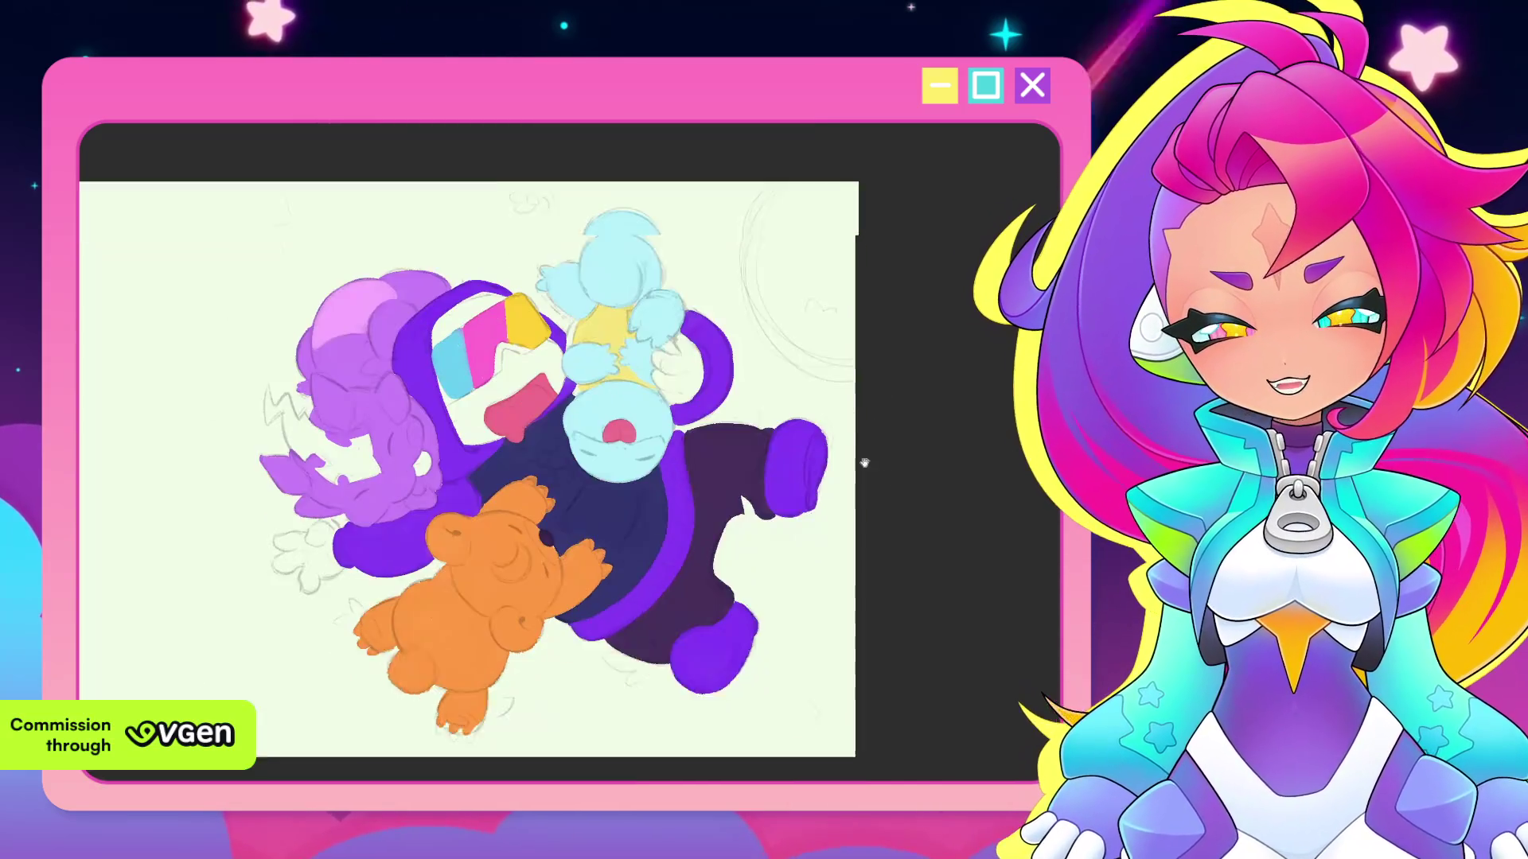
scroll(864, 462, "up", 1)
scroll(865, 462, "up", 1)
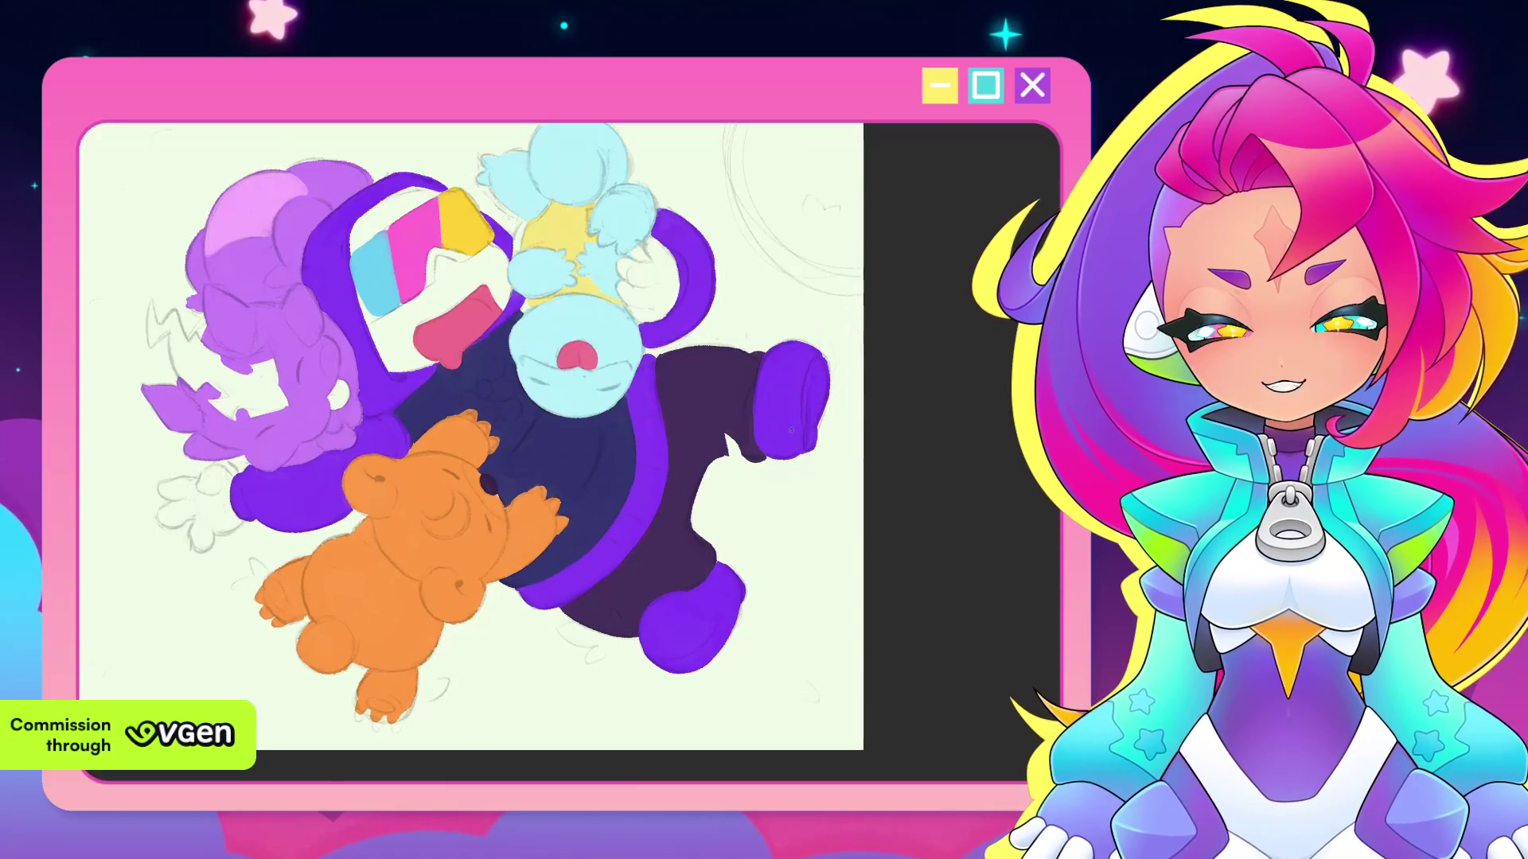
Dab three purple button dots running up the dark jacket's front
scroll(649, 555, "up", 1)
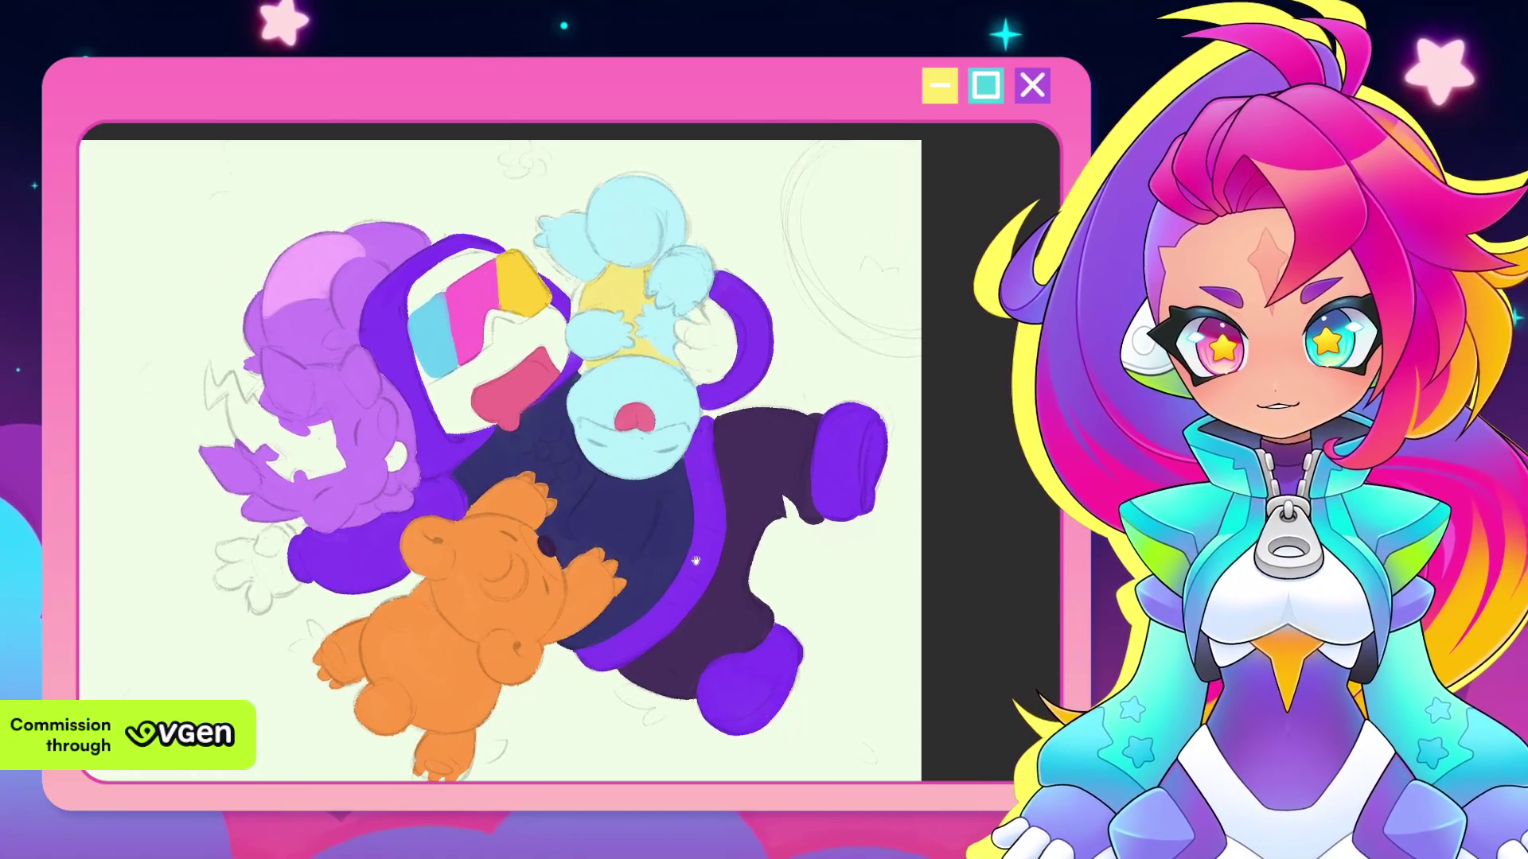
scroll(696, 586, "up", 1)
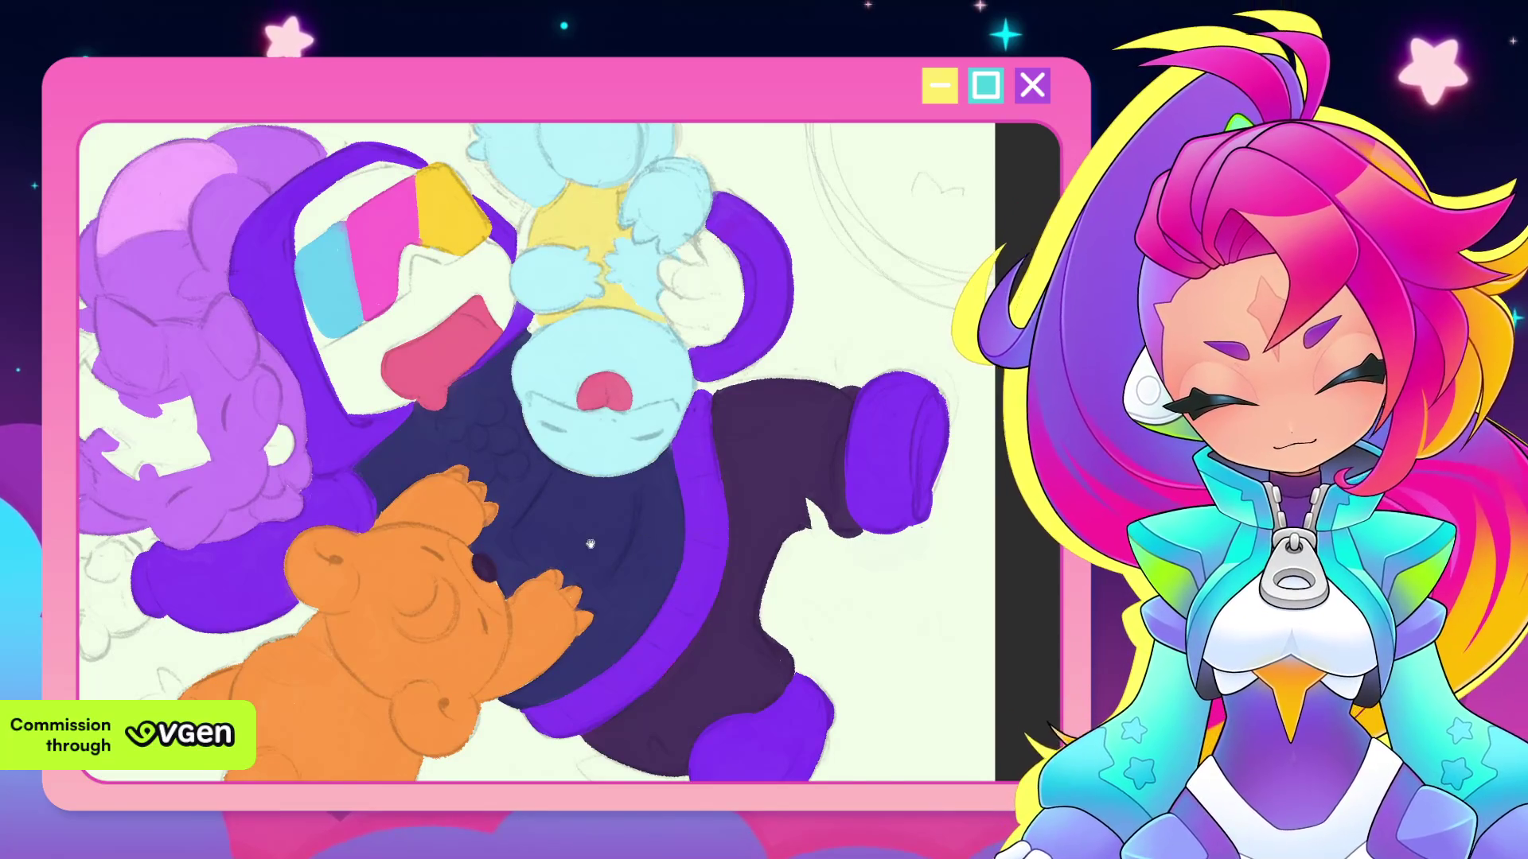
left_click_drag(696, 586, 747, 649)
left_click(569, 529)
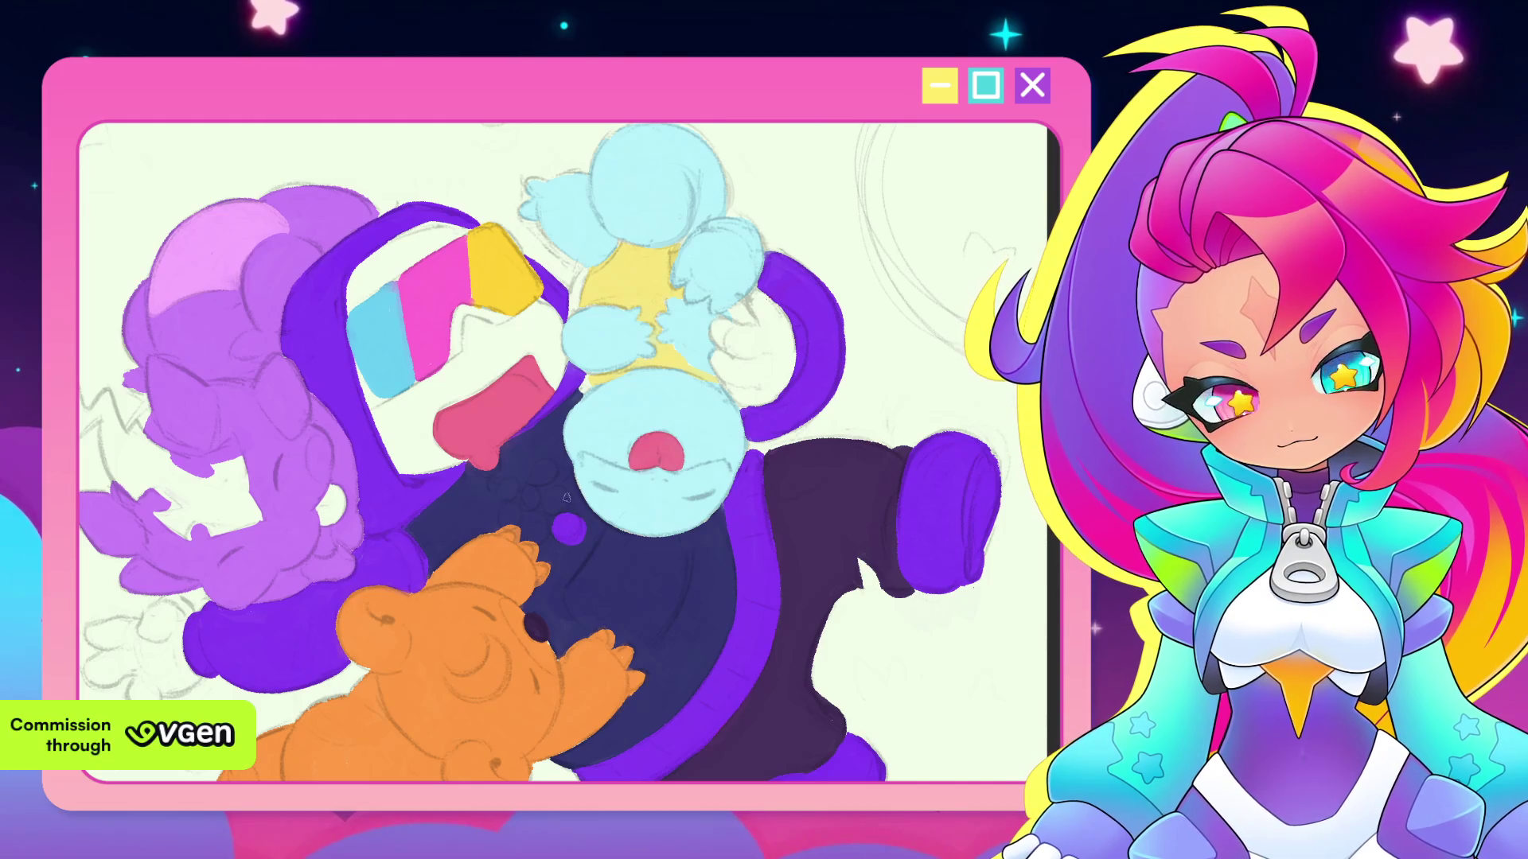
left_click(560, 504)
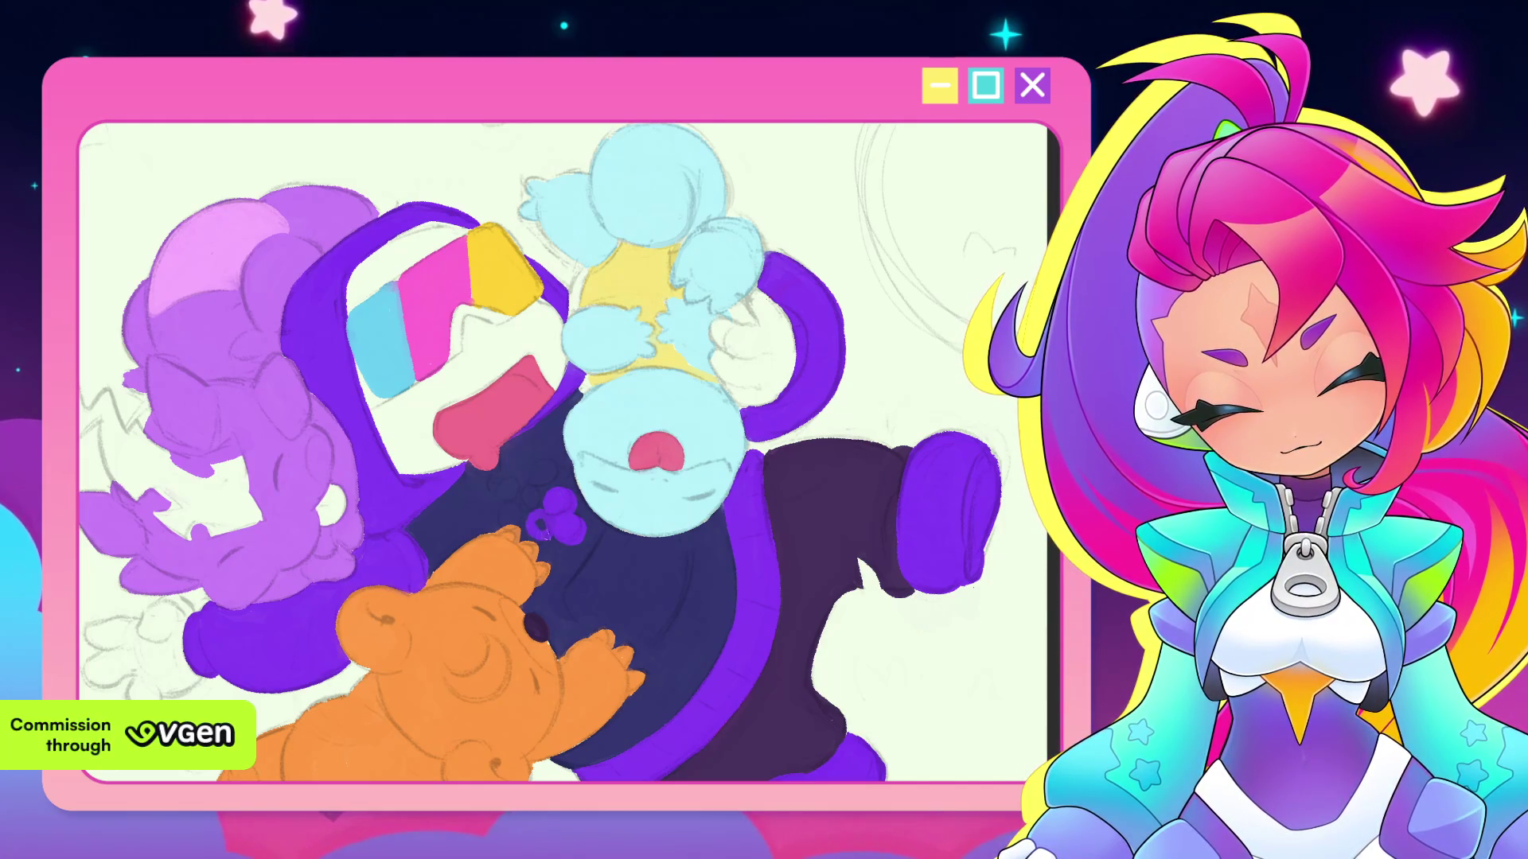
left_click(549, 477)
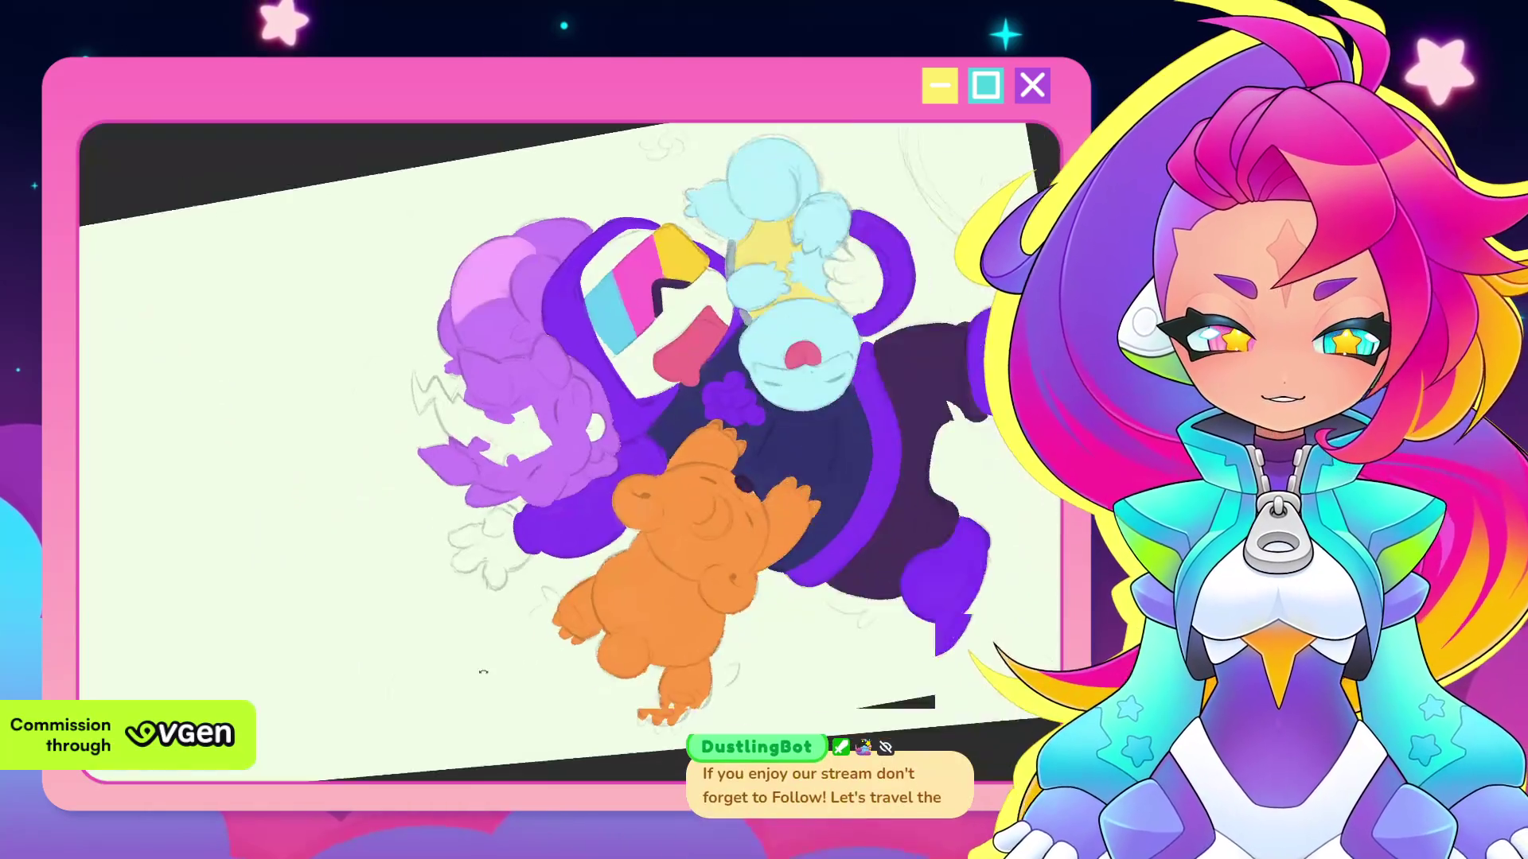
Reset the canvas rotation upright and pan across the group illustration
key("ctrl+0")
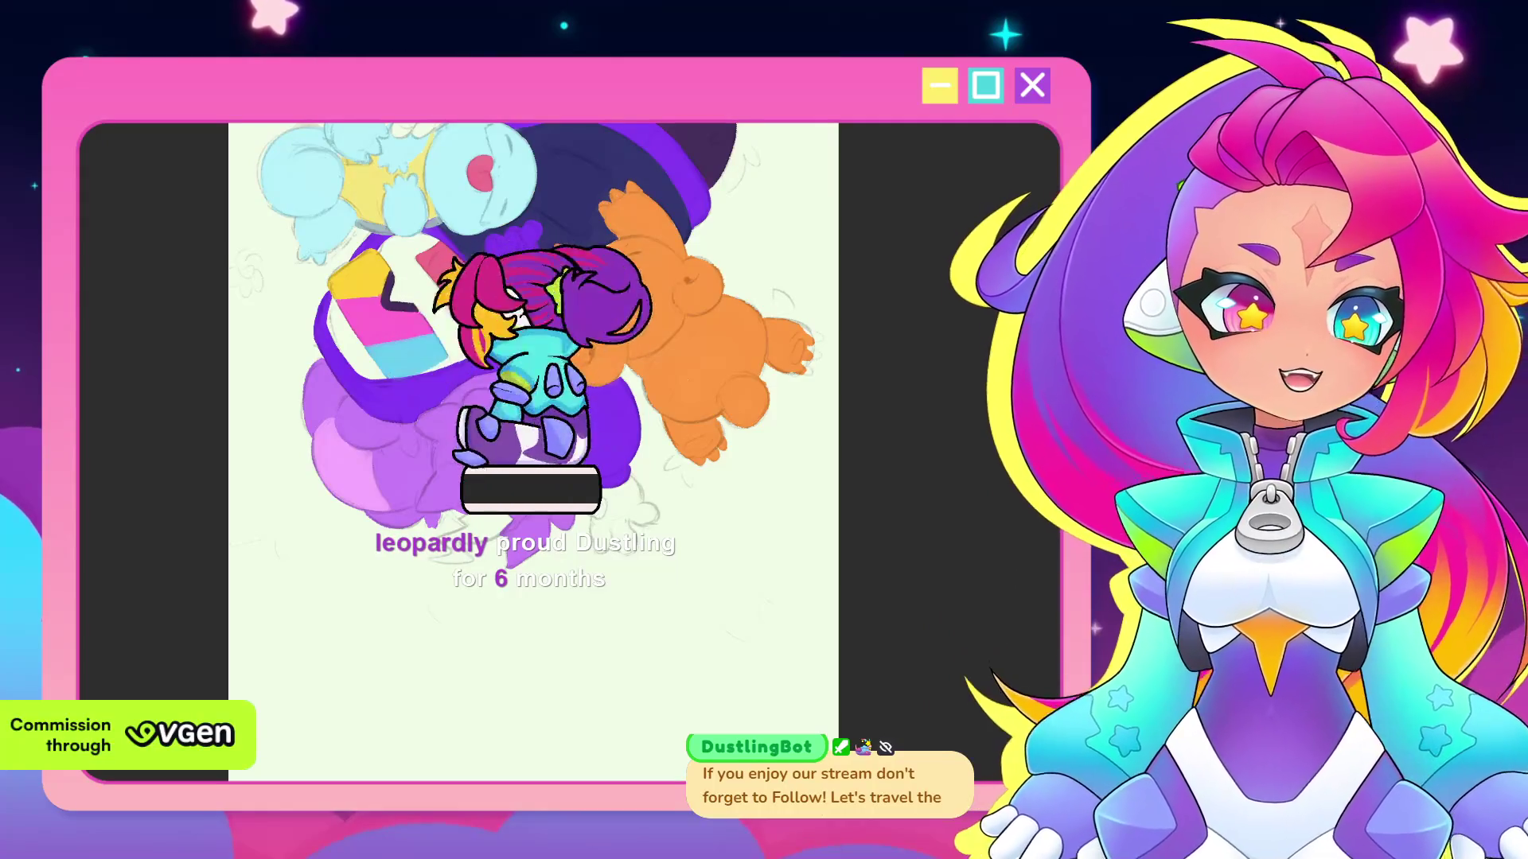
mouse_move(721, 486)
left_mouse_down()
mouse_move(691, 501)
mouse_move(680, 427)
mouse_move(647, 572)
mouse_move(677, 442)
left_mouse_up()
left_click_drag(807, 476, 736, 452)
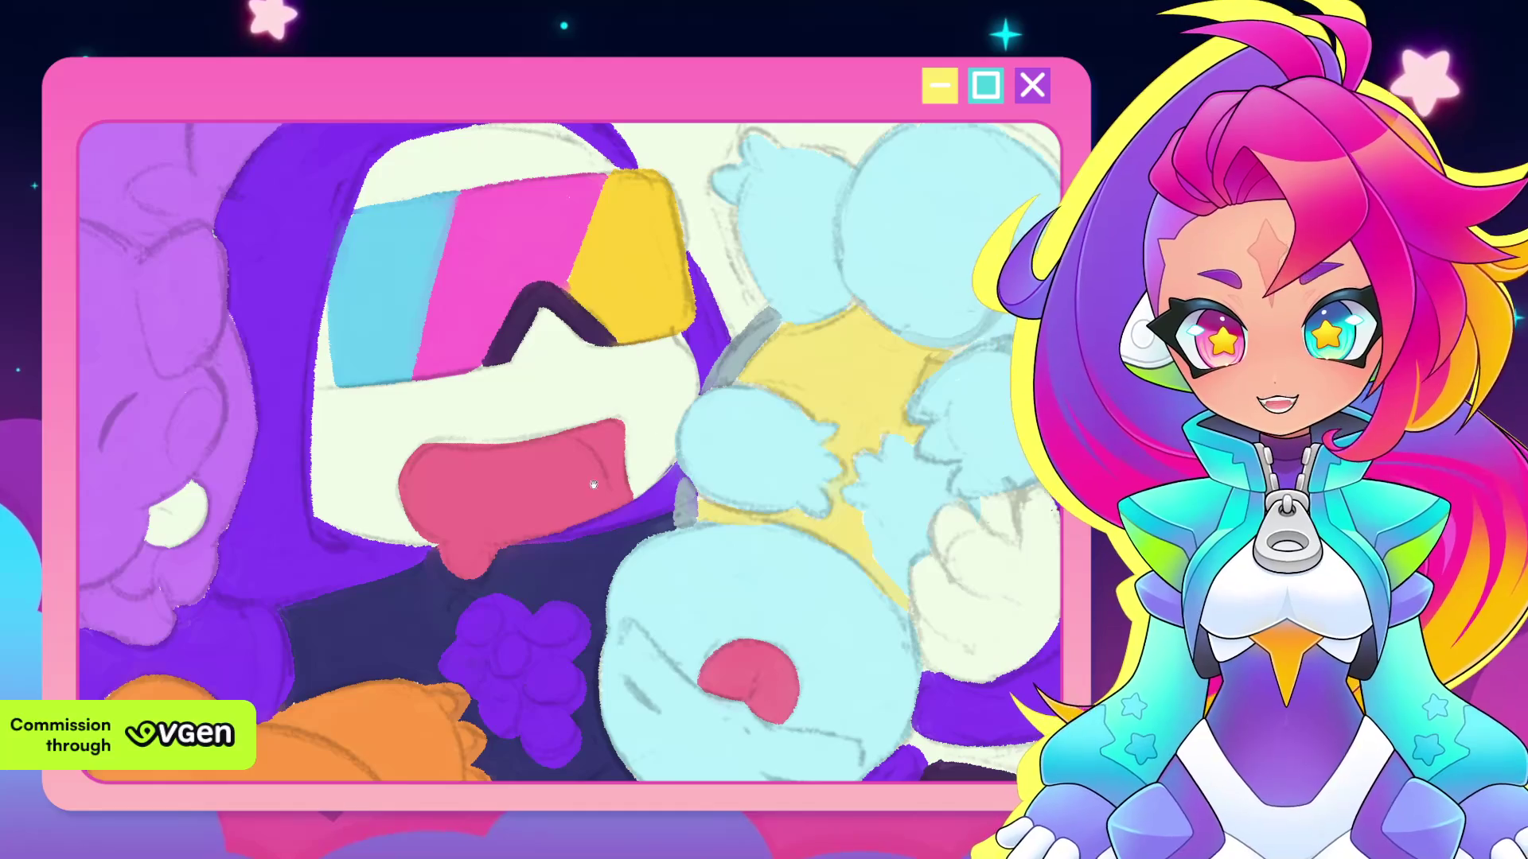
left_click_drag(598, 478, 680, 562)
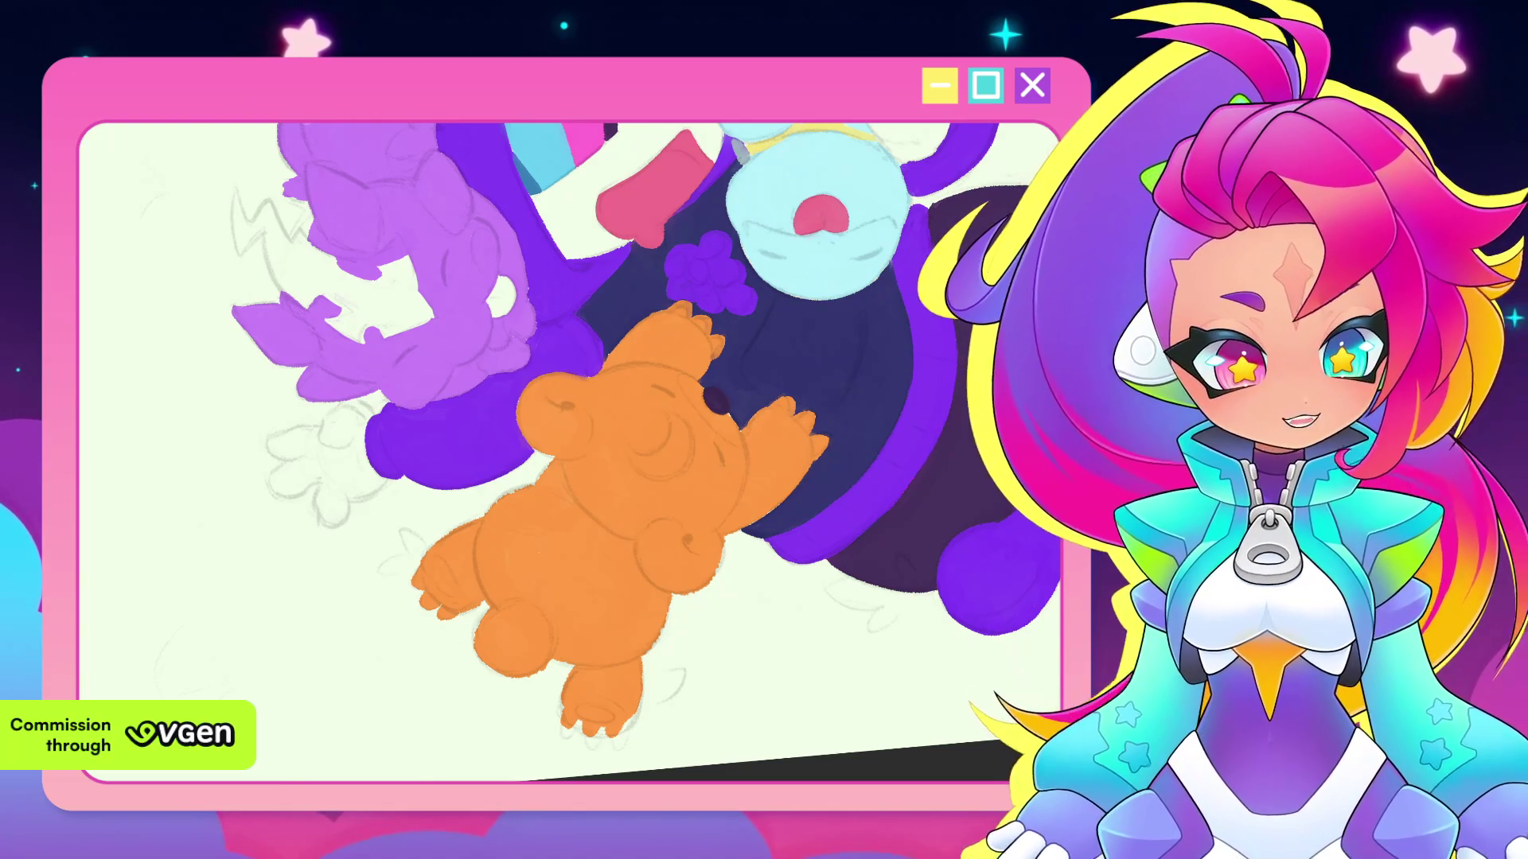
left_click_drag(536, 513, 574, 521)
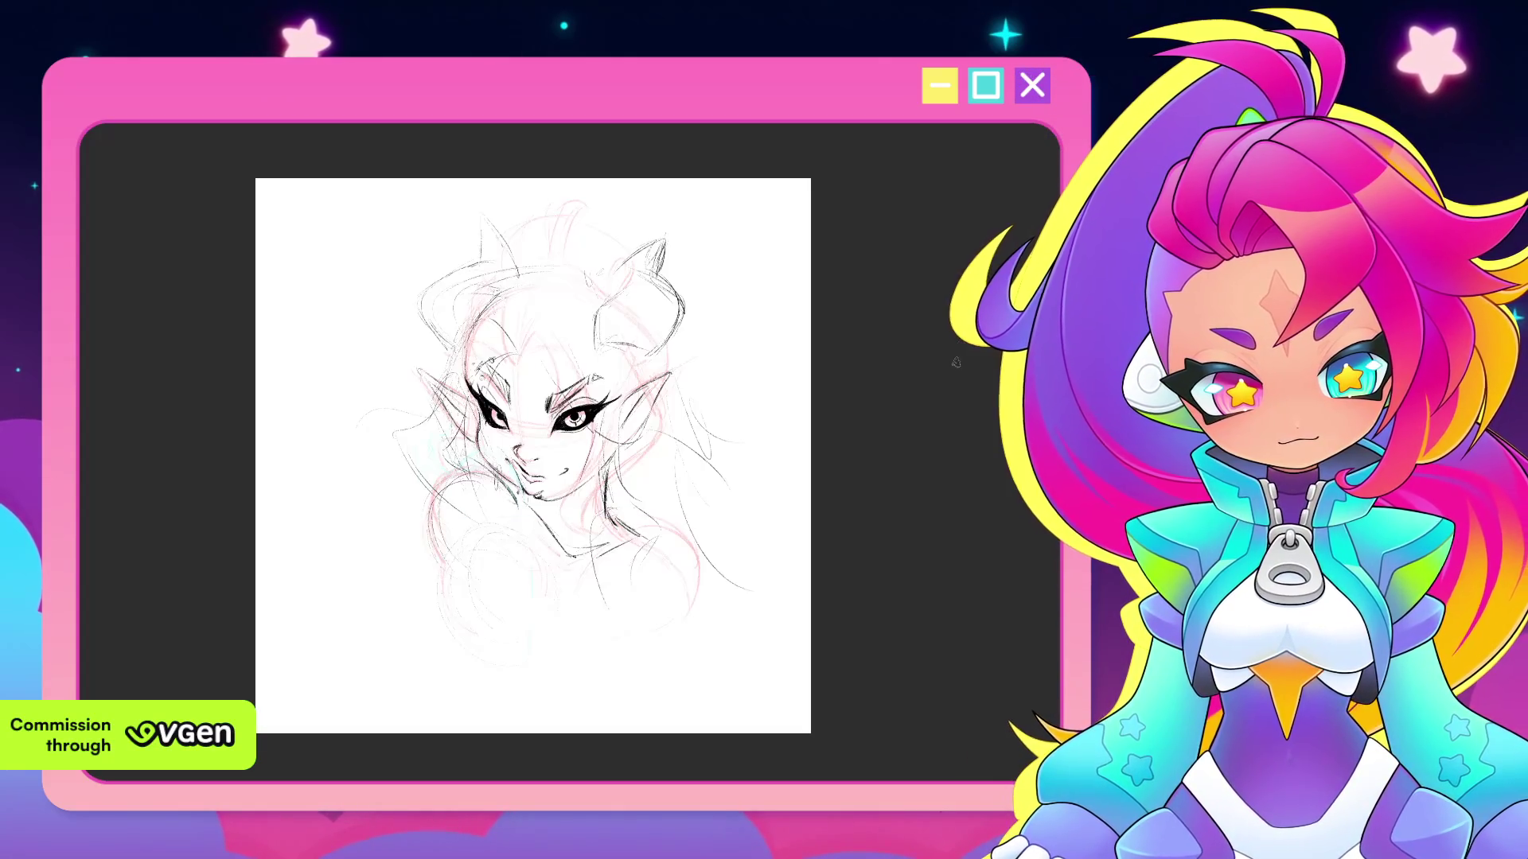
scroll(900, 393, "up", 5)
scroll(711, 544, "up", 2)
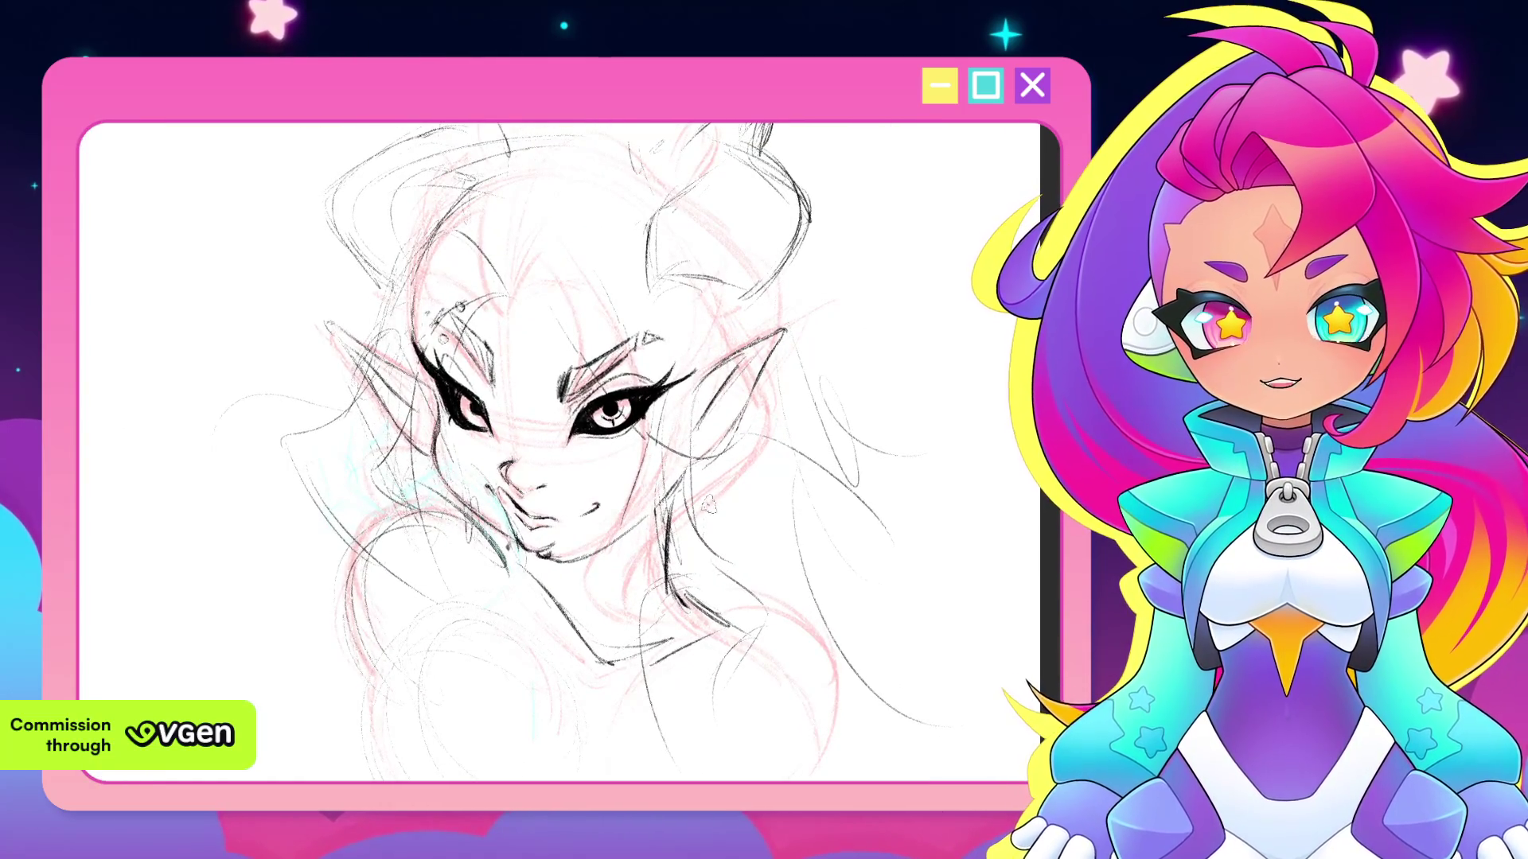
scroll(694, 493, "down", 1)
scroll(694, 493, "down", 1)
scroll(694, 494, "down", 1)
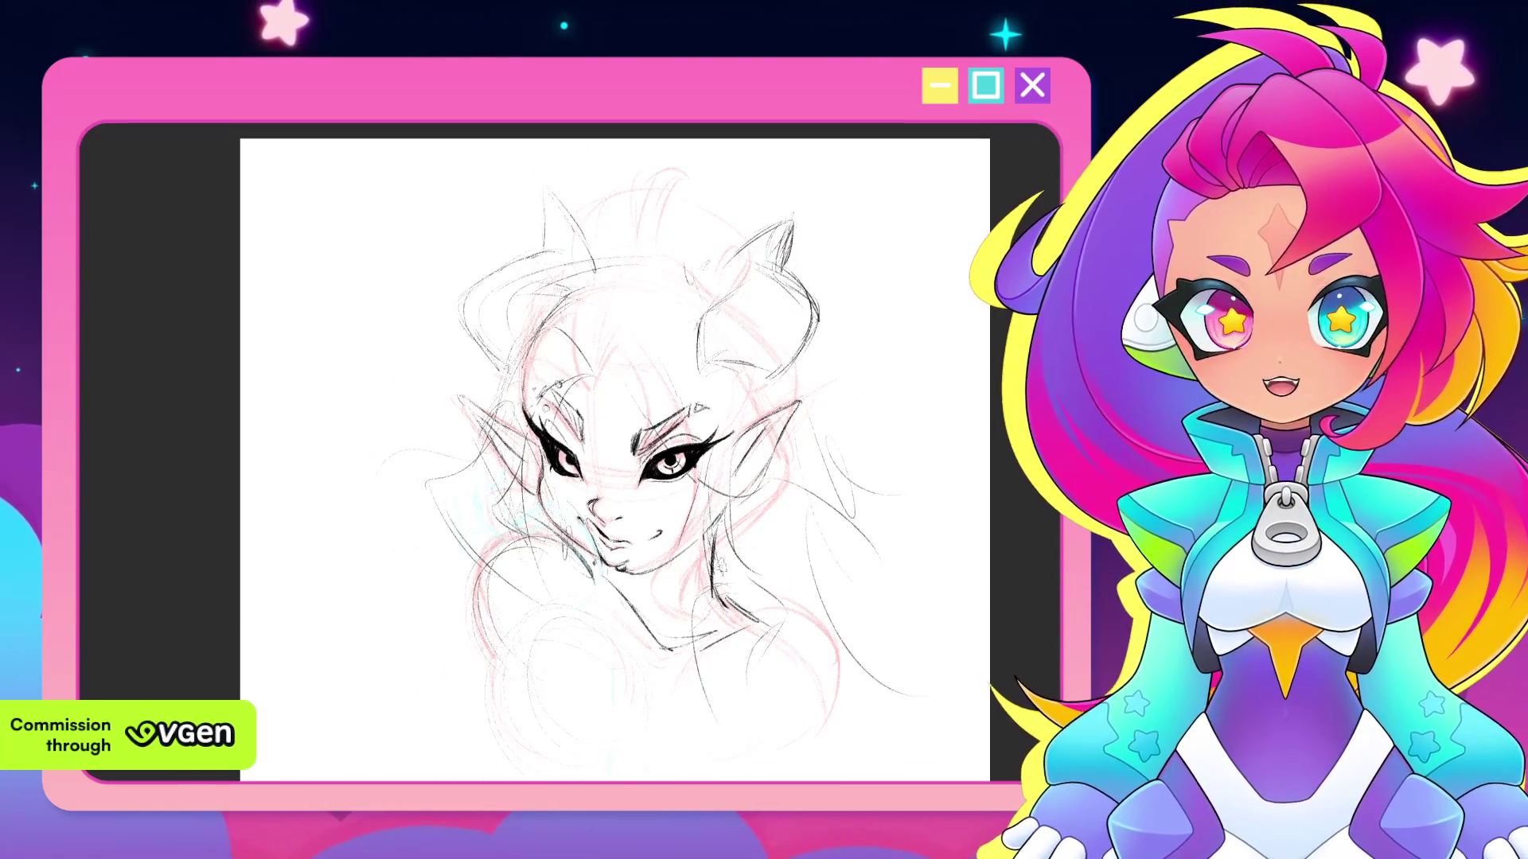
left_click_drag(474, 470, 585, 565)
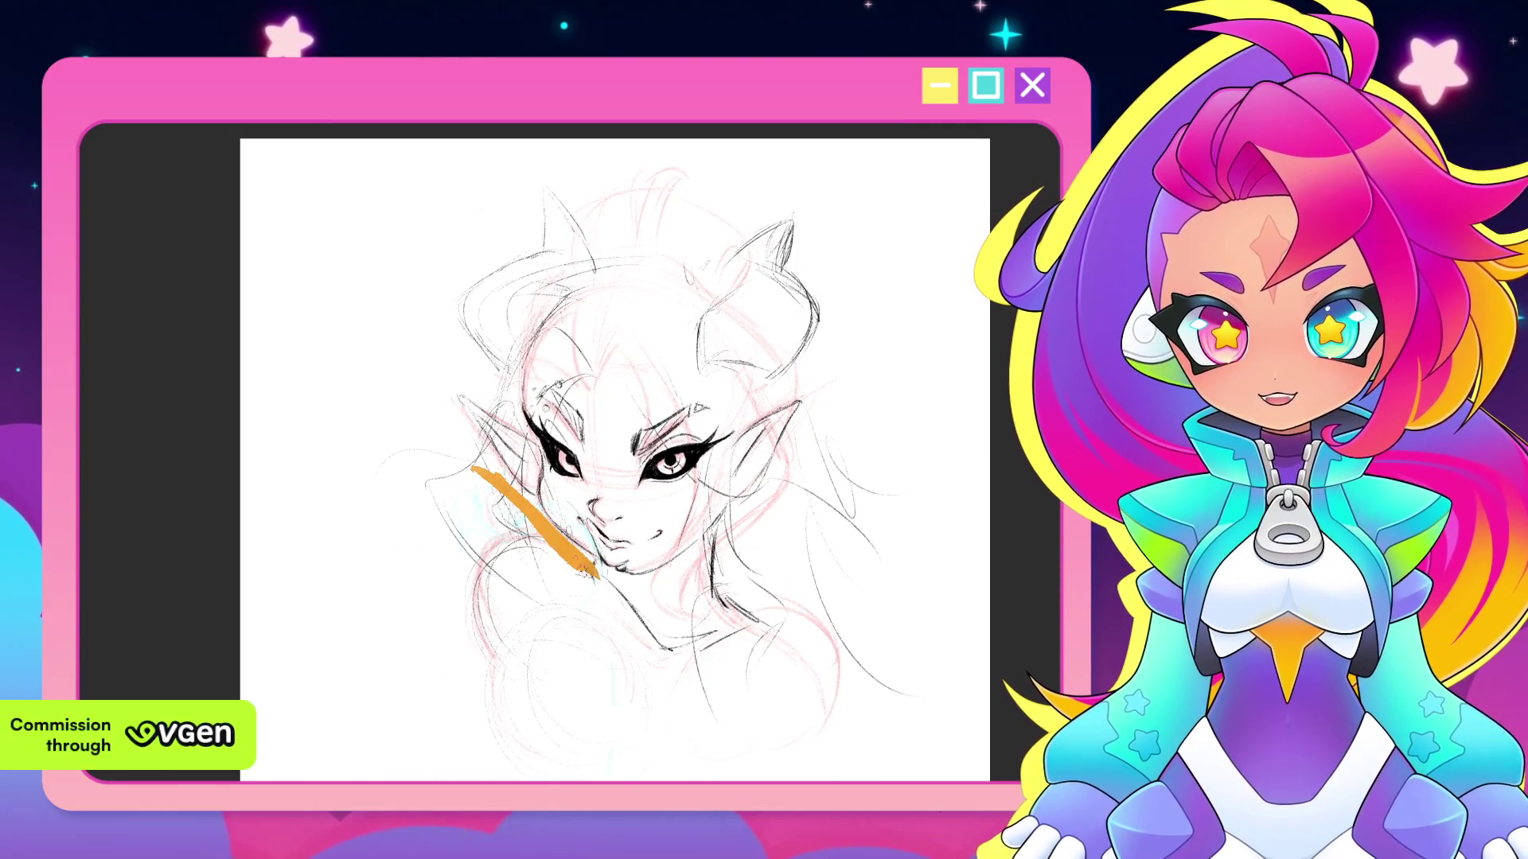
key("ctrl+z")
left_click_drag(523, 521, 587, 583)
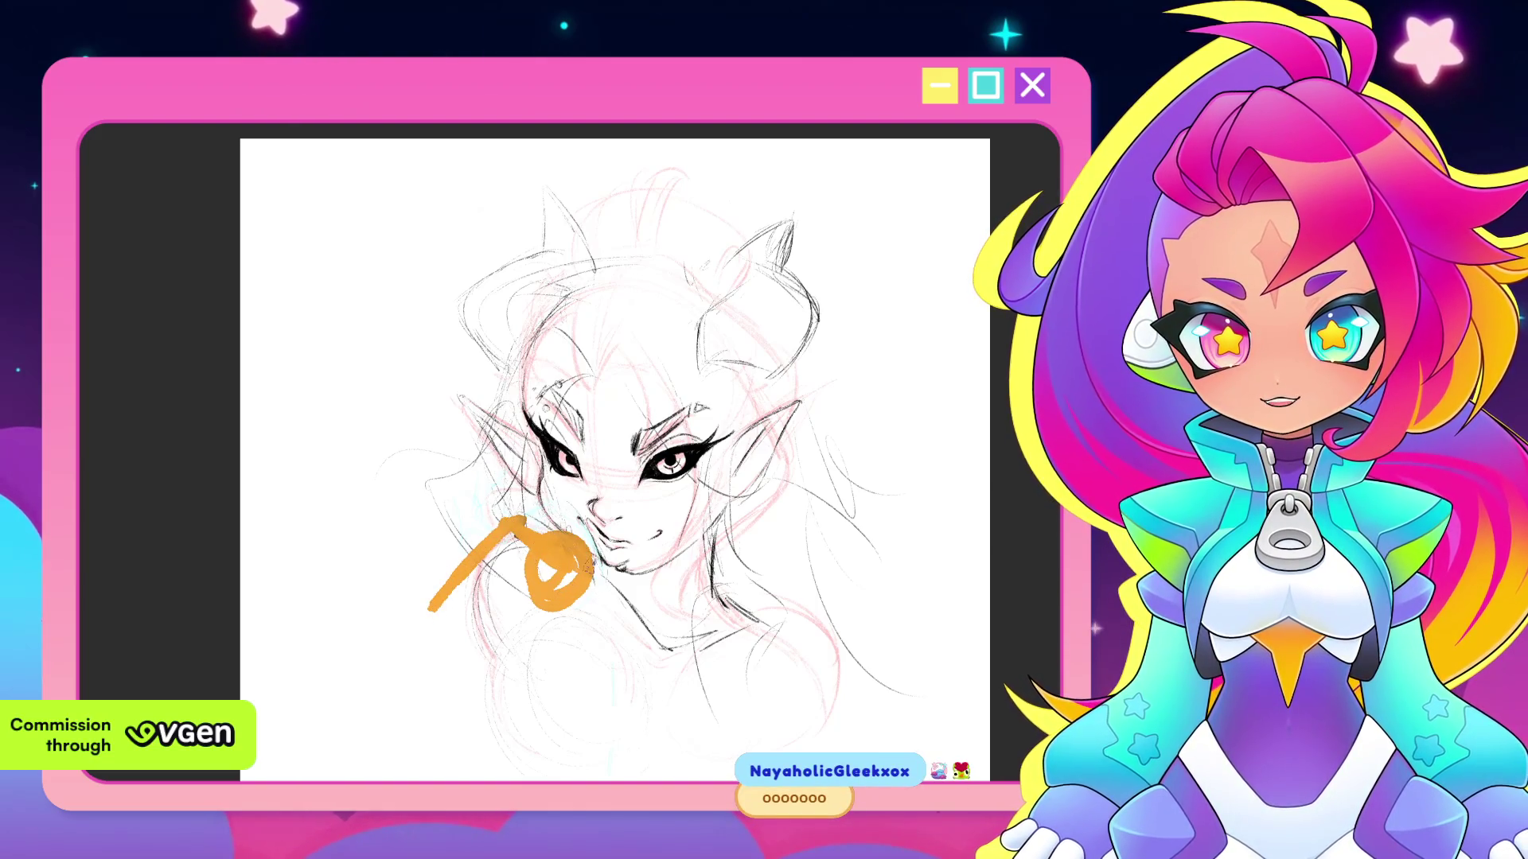
left_click_drag(538, 540, 571, 579)
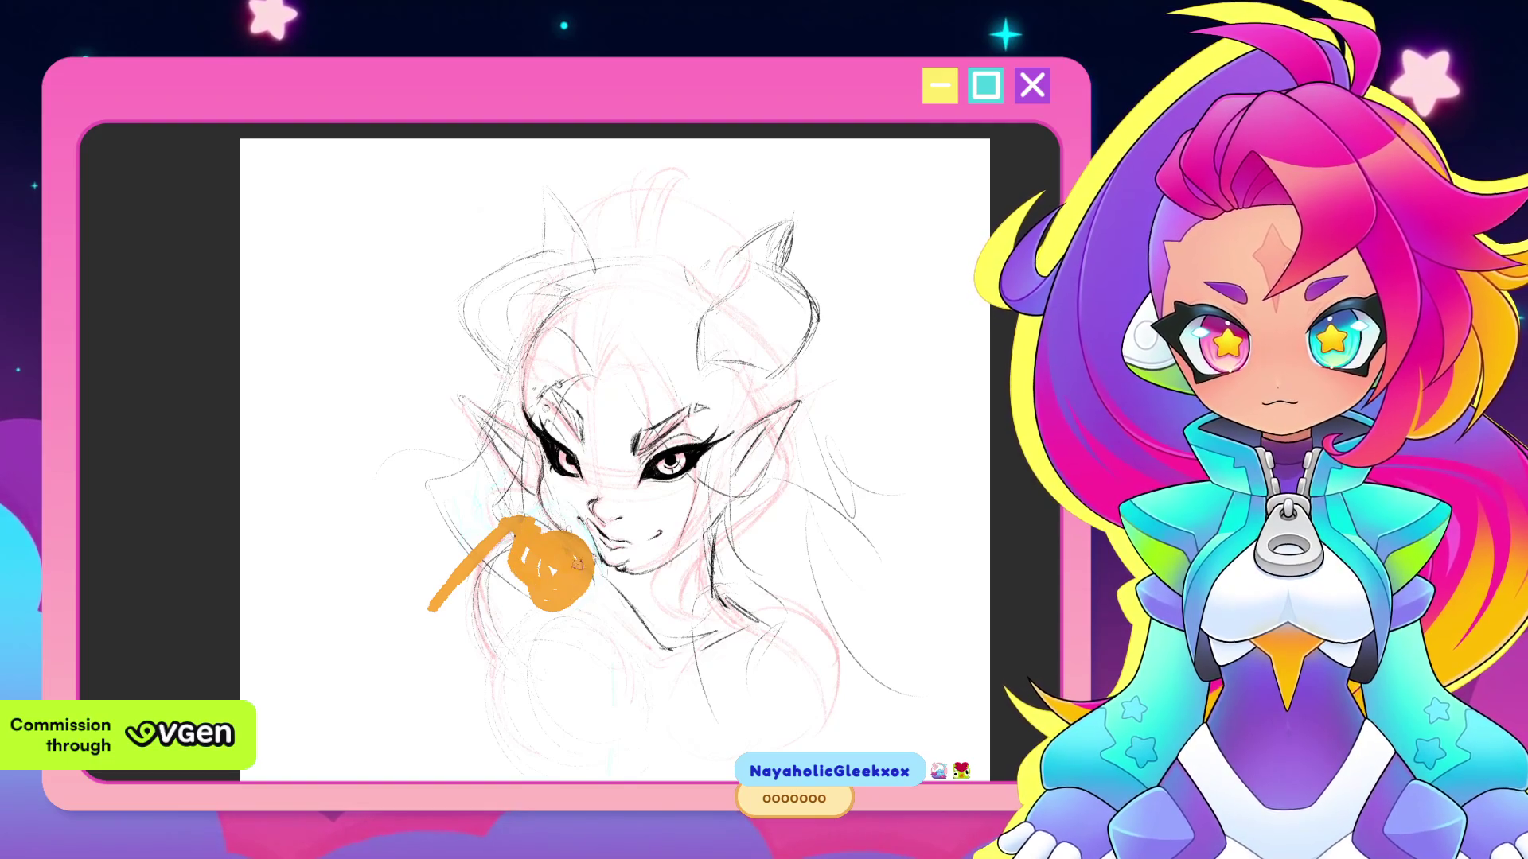
left_click_drag(581, 547, 583, 573)
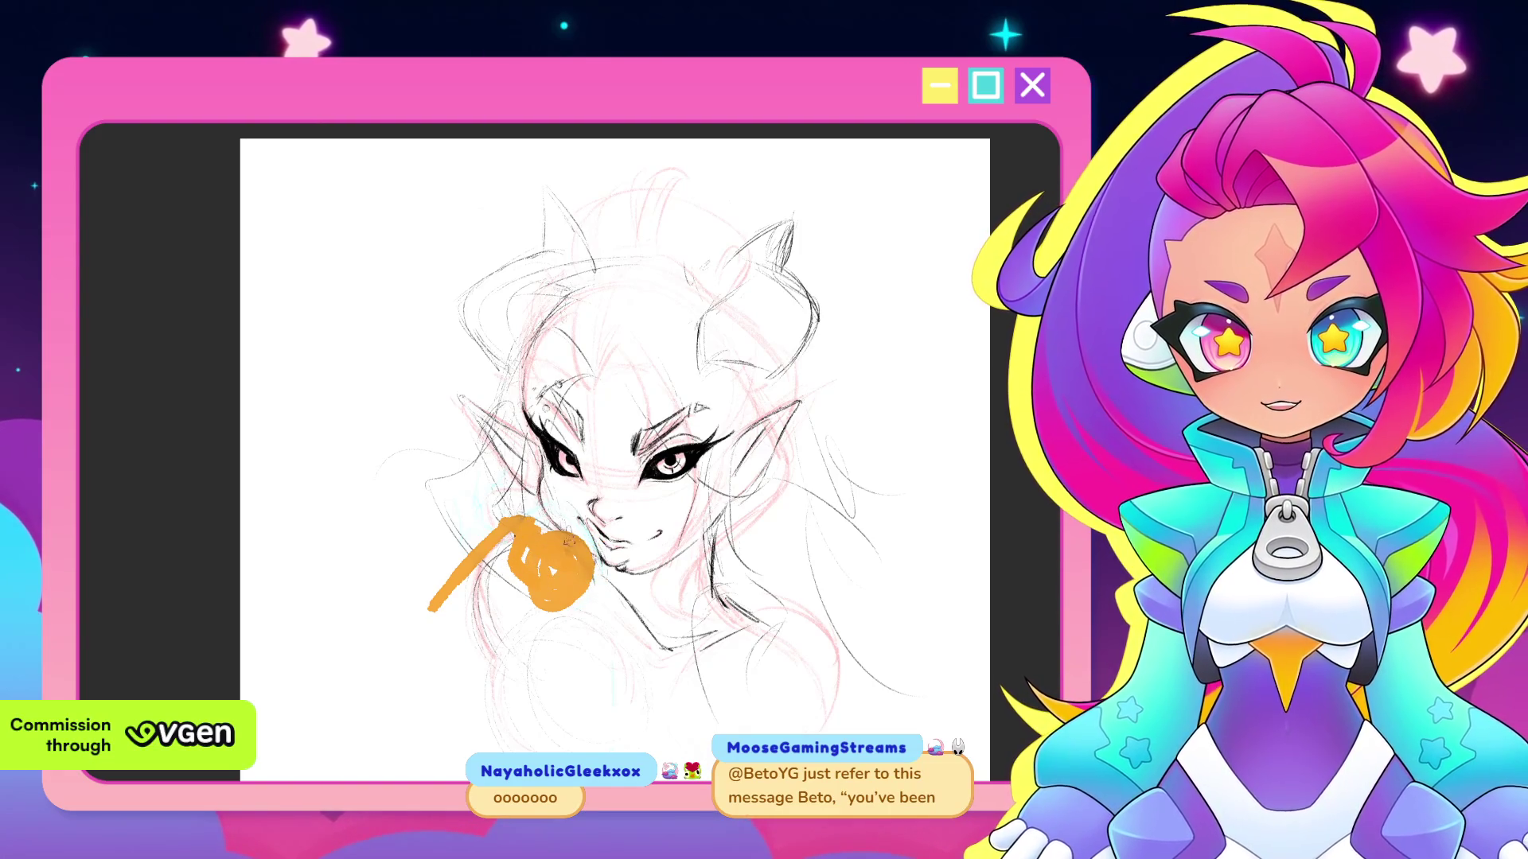
key("ctrl+z")
key("ctrl+z")
left_click_drag(541, 492, 454, 597)
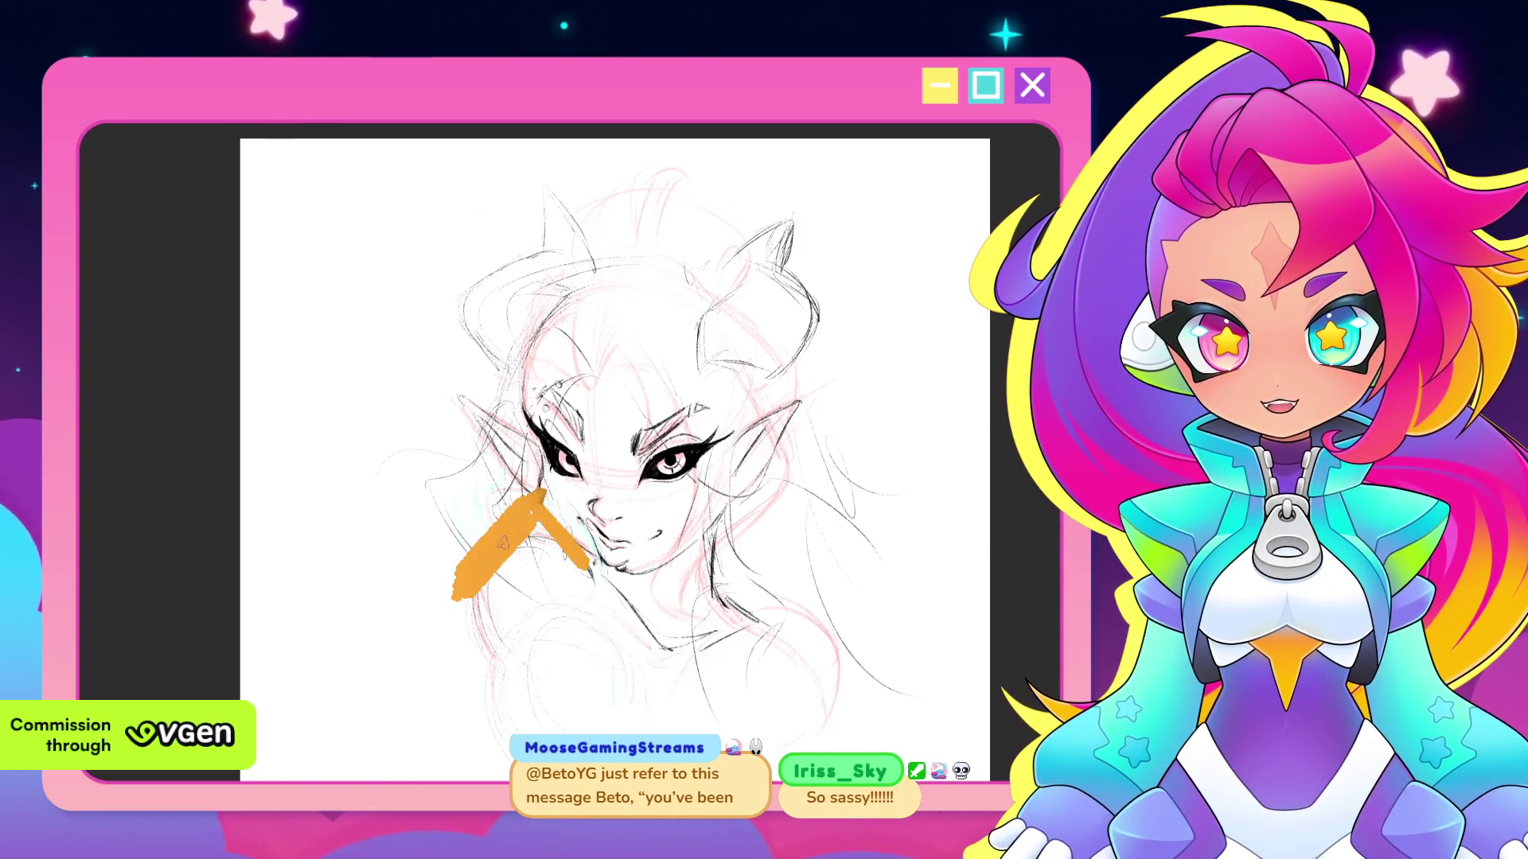
key("ctrl+z")
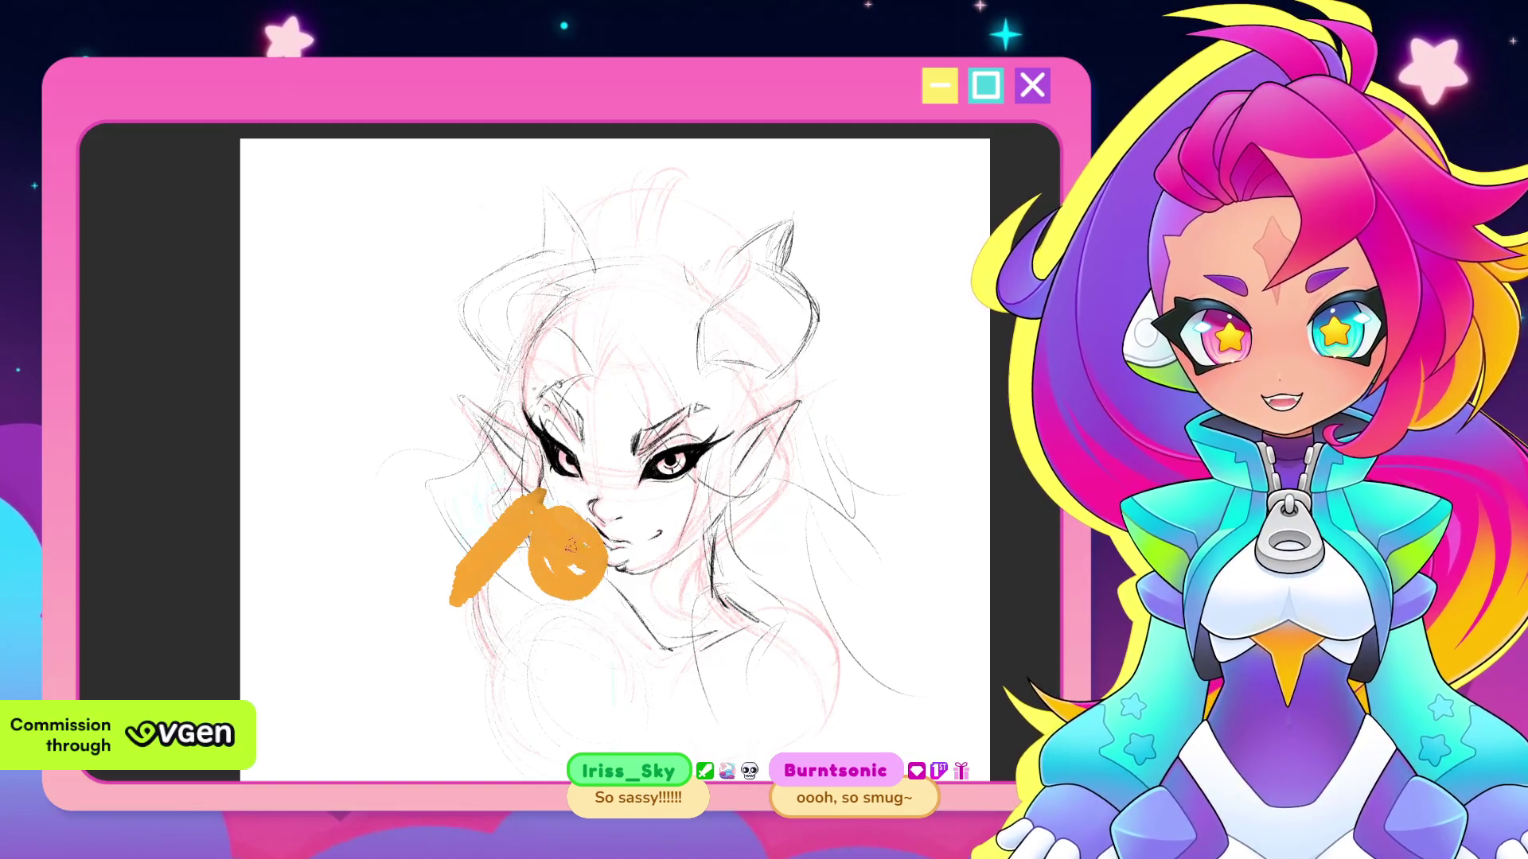
key("ctrl+z")
key("ctrl+z")
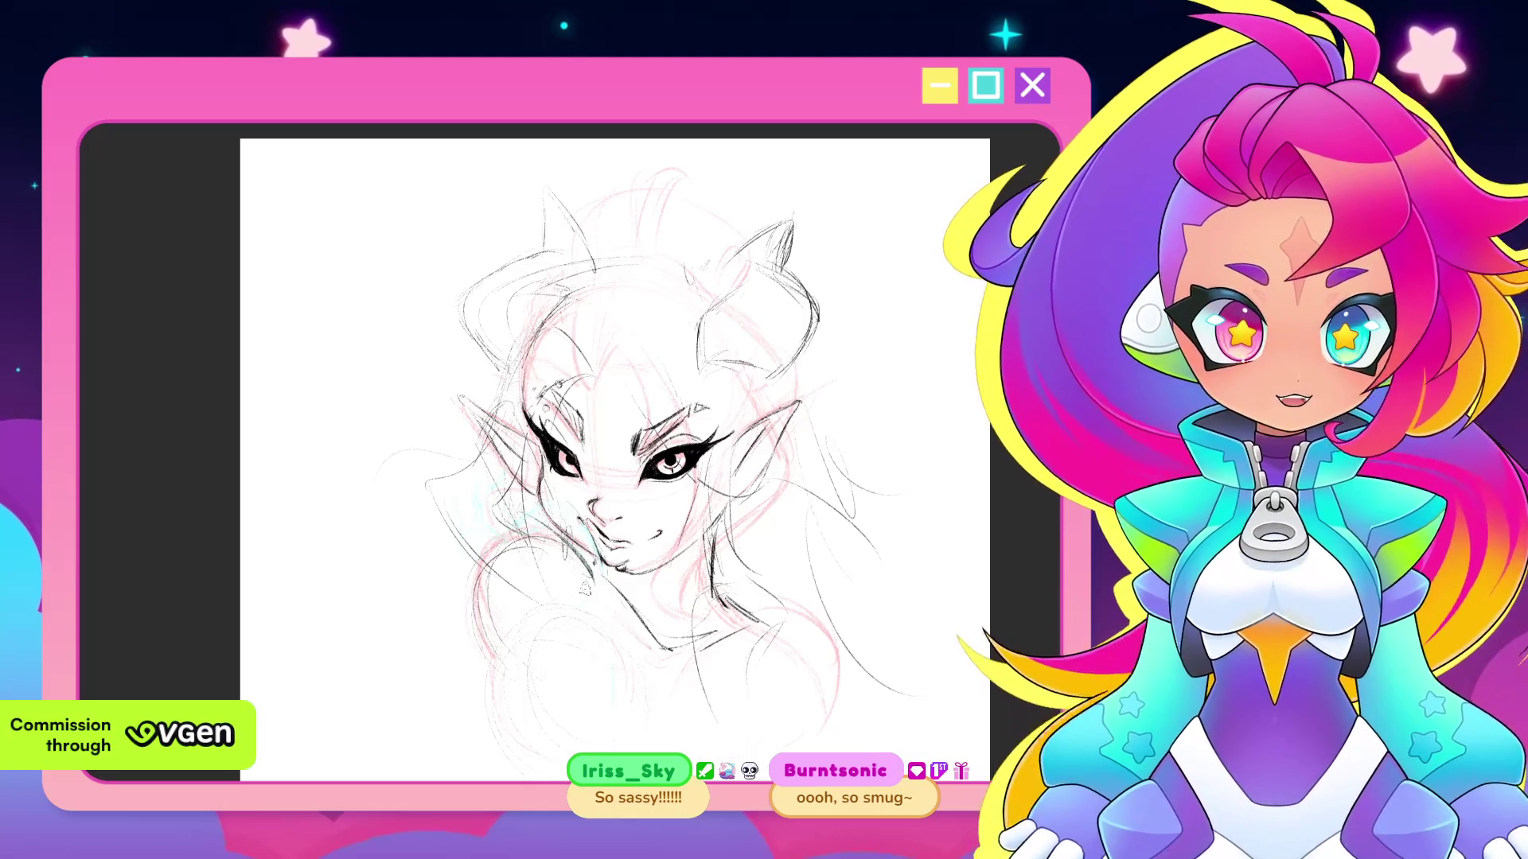
left_click_drag(633, 583, 574, 551)
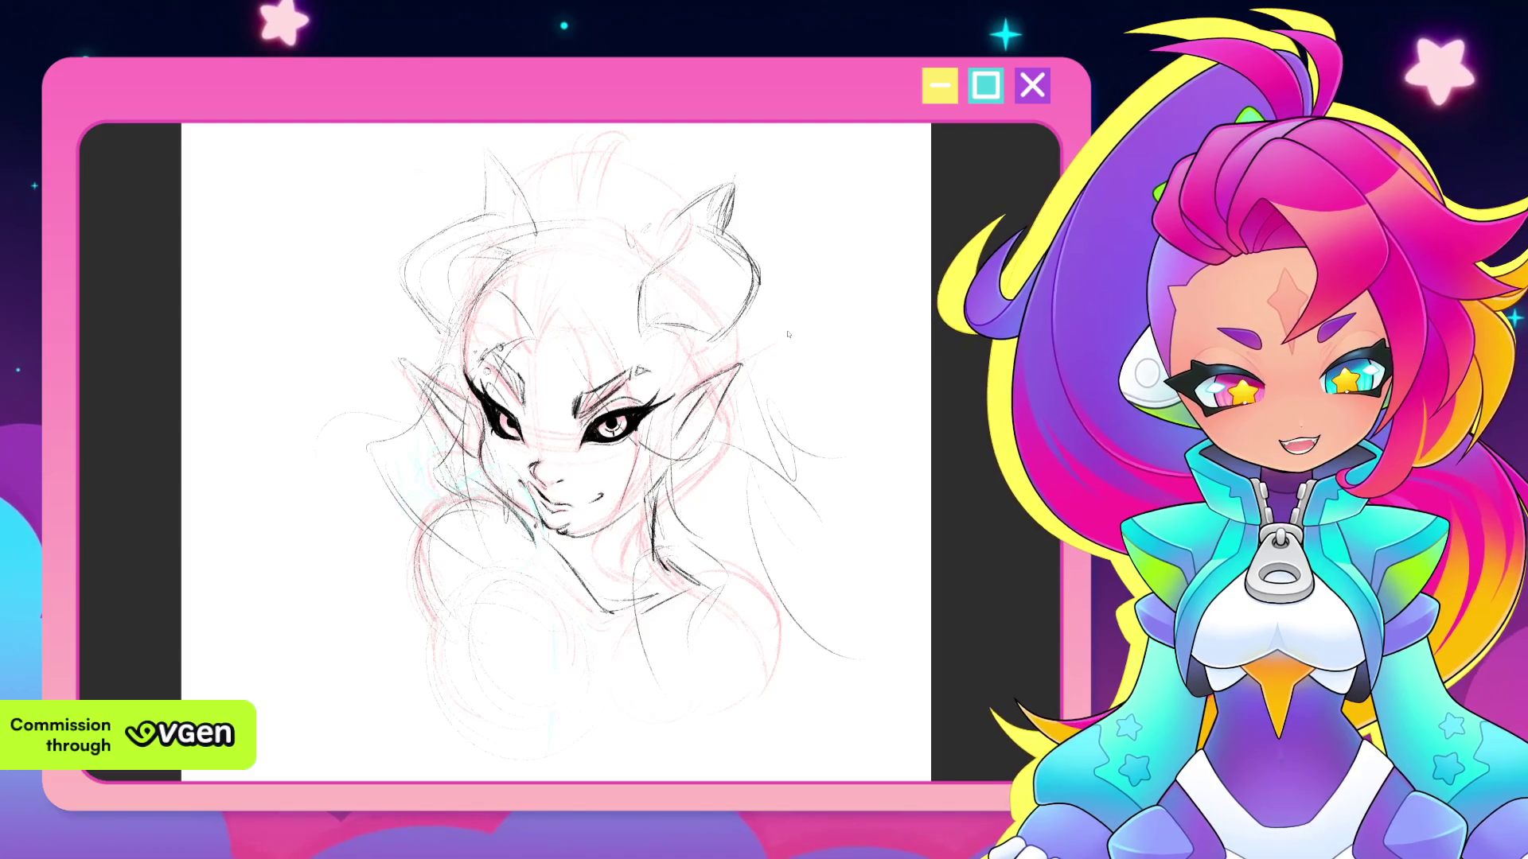
Zoom in and out on the horned character sketch's face
scroll(960, 332, "up", 2)
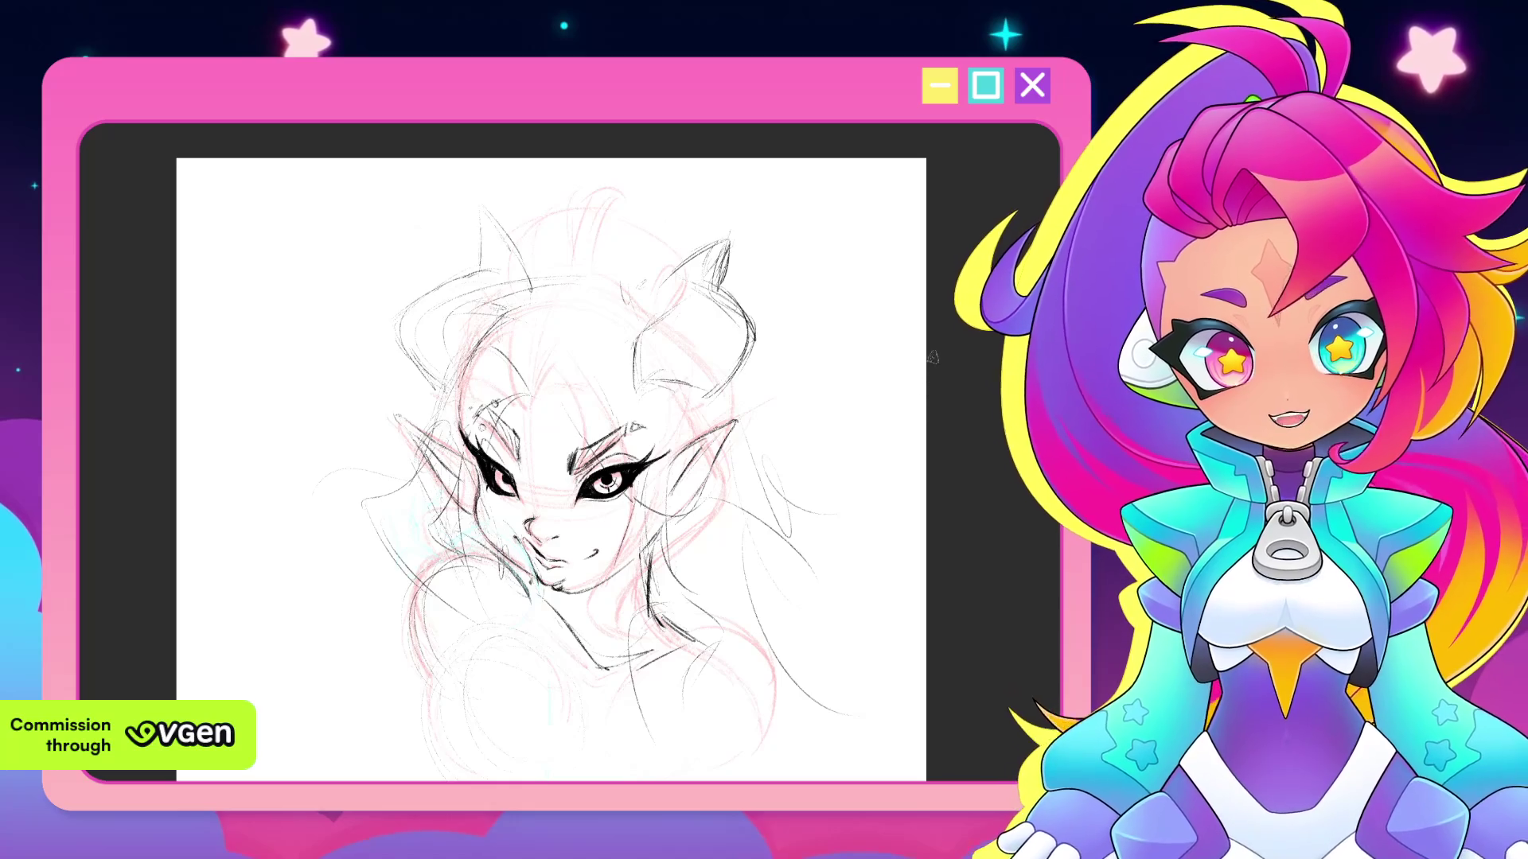
scroll(952, 472, "down", 1)
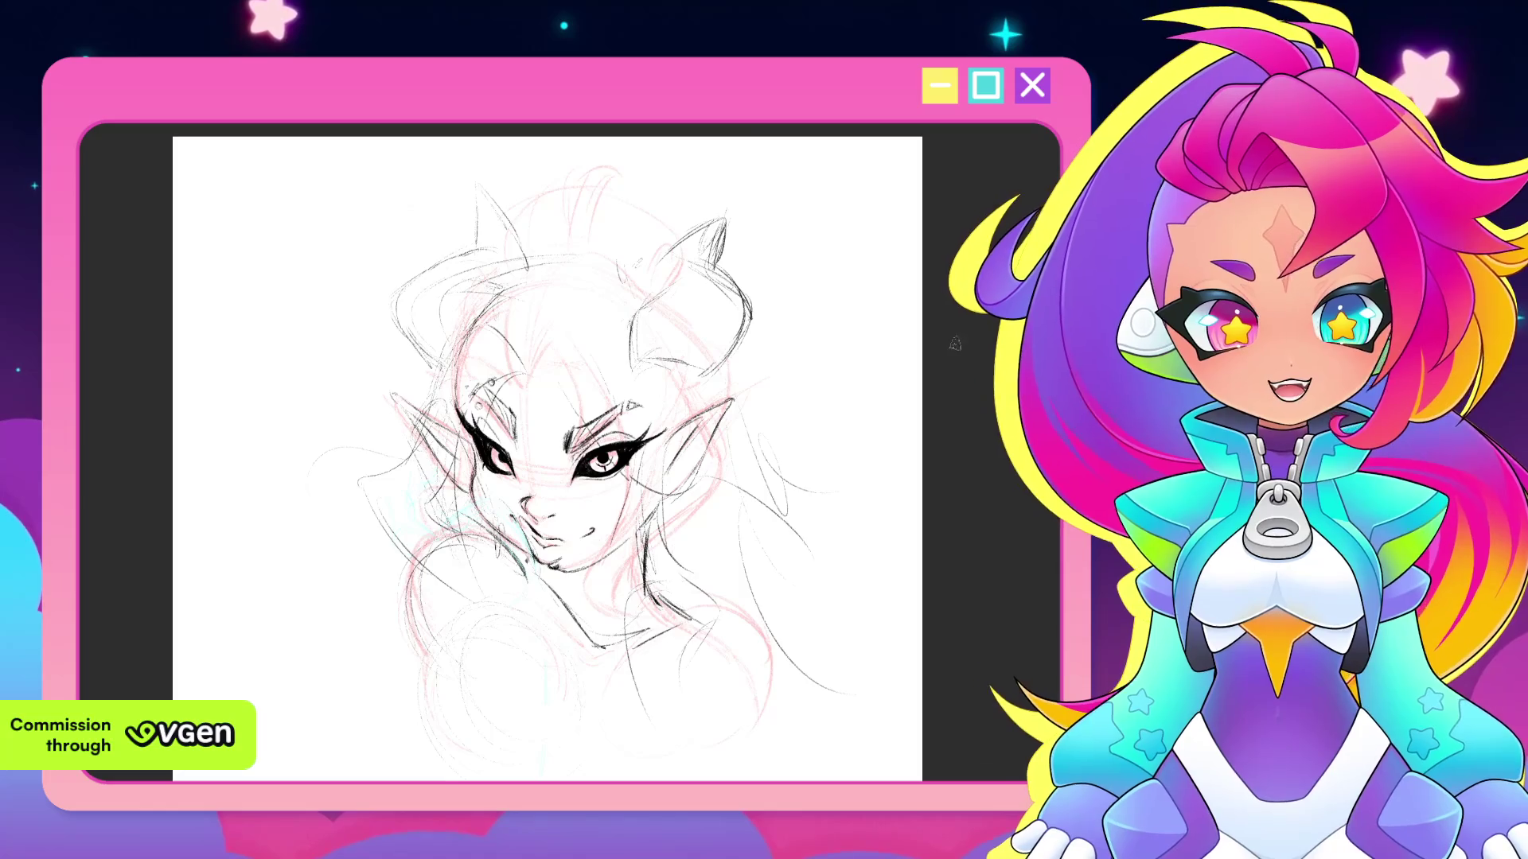
scroll(958, 407, "up", 5)
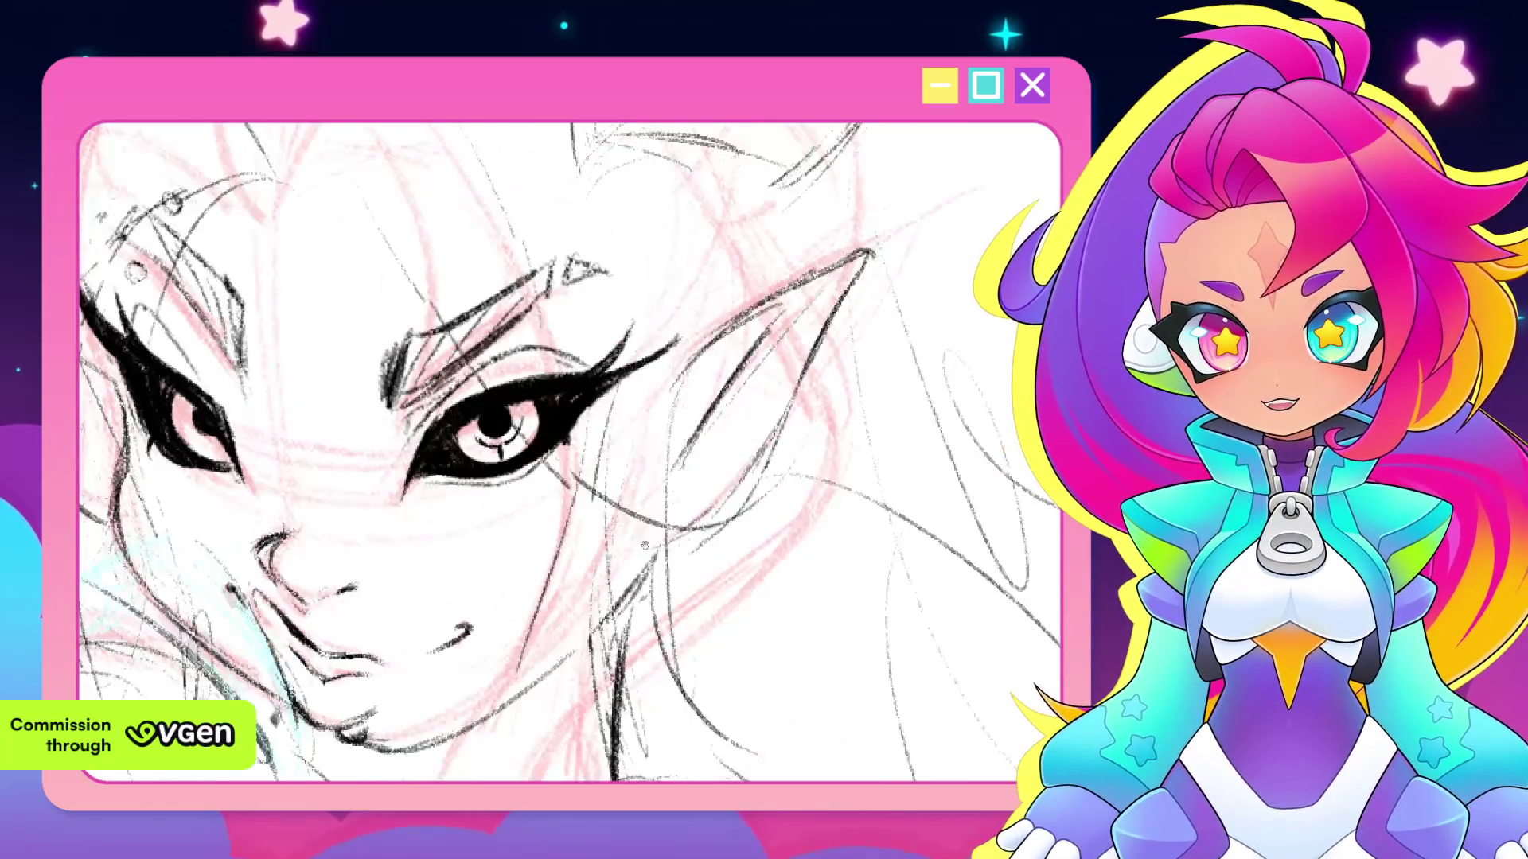
scroll(779, 537, "up", 2)
scroll(778, 537, "up", 2)
scroll(756, 477, "up", 1)
scroll(752, 460, "up", 1)
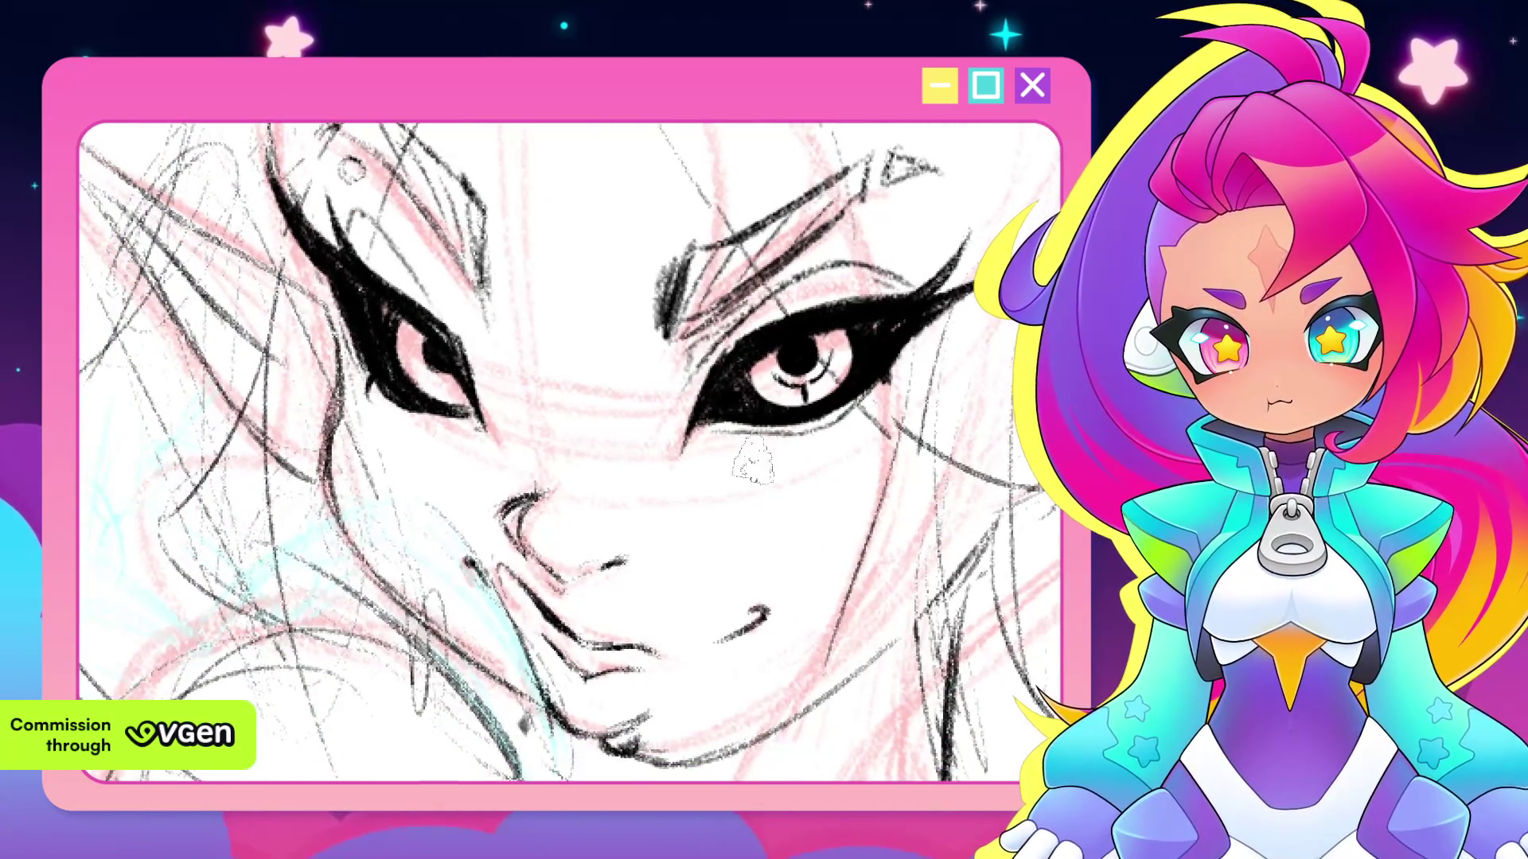
scroll(722, 505, "down", 1)
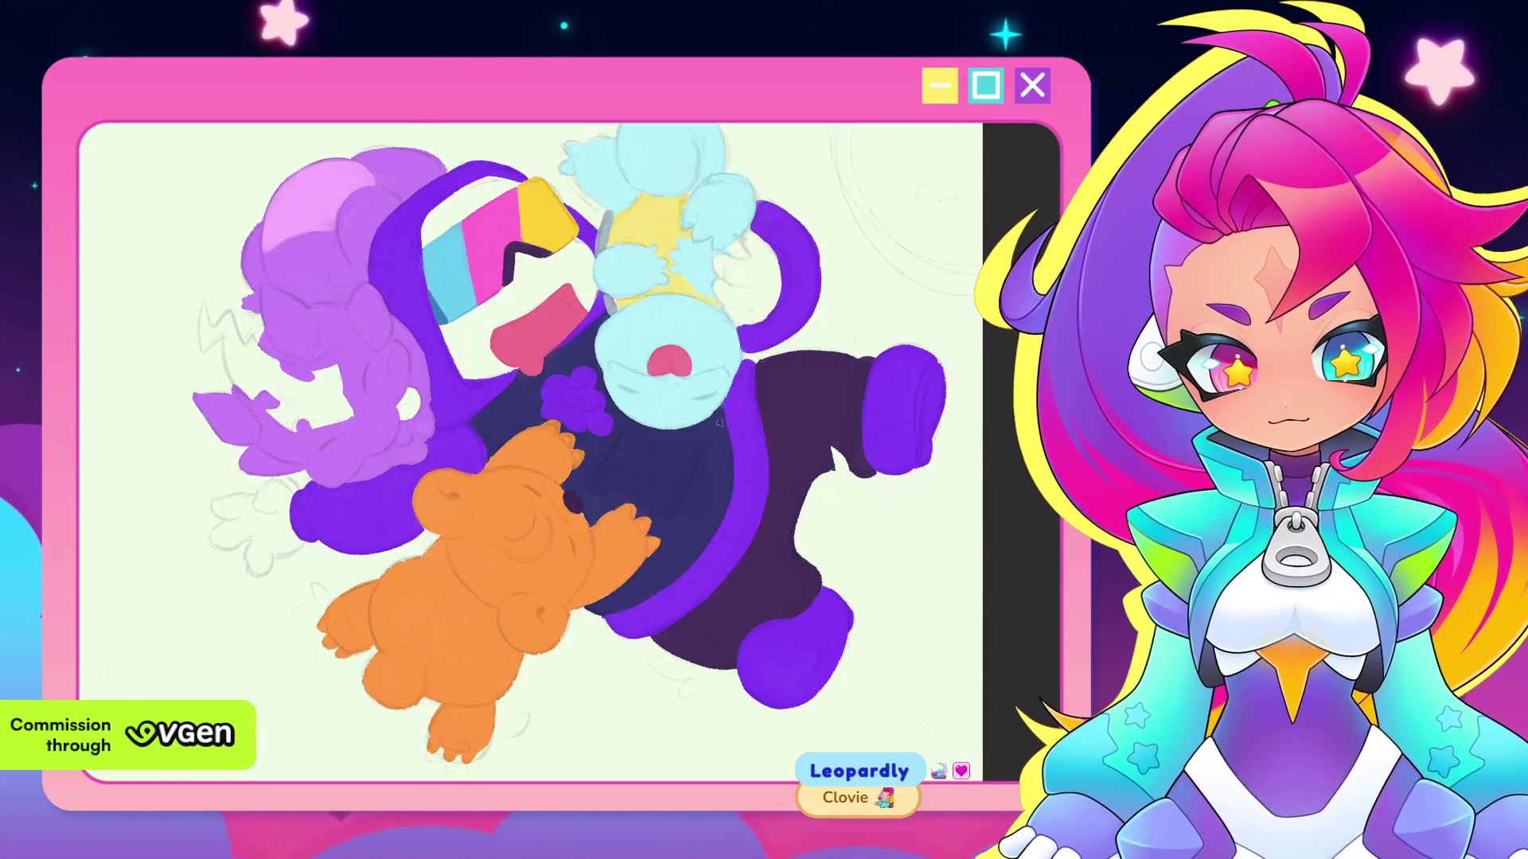
scroll(719, 422, "up", 2)
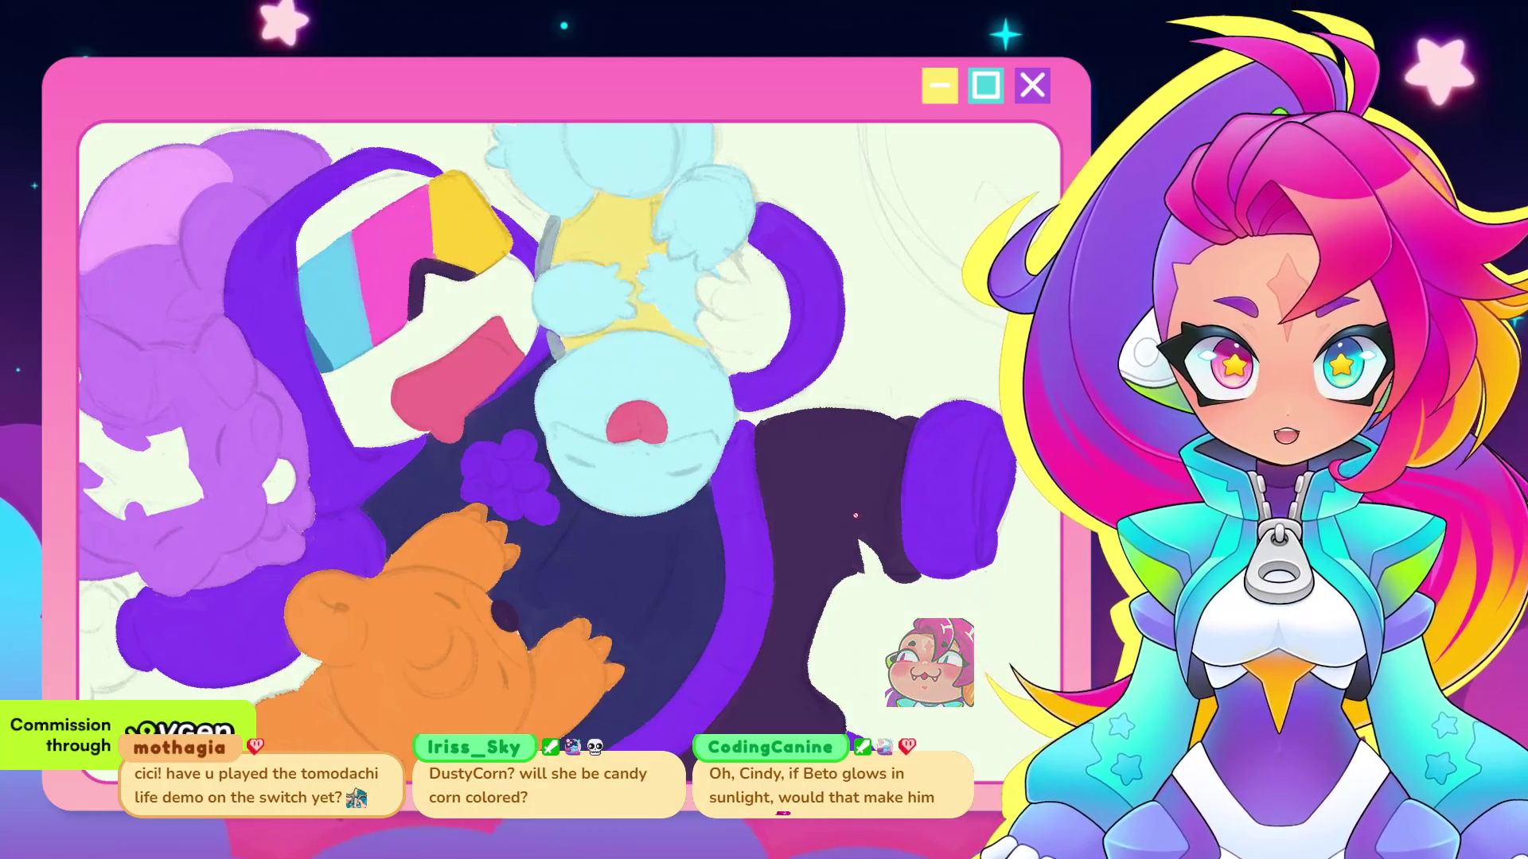
scroll(811, 464, "up", 2)
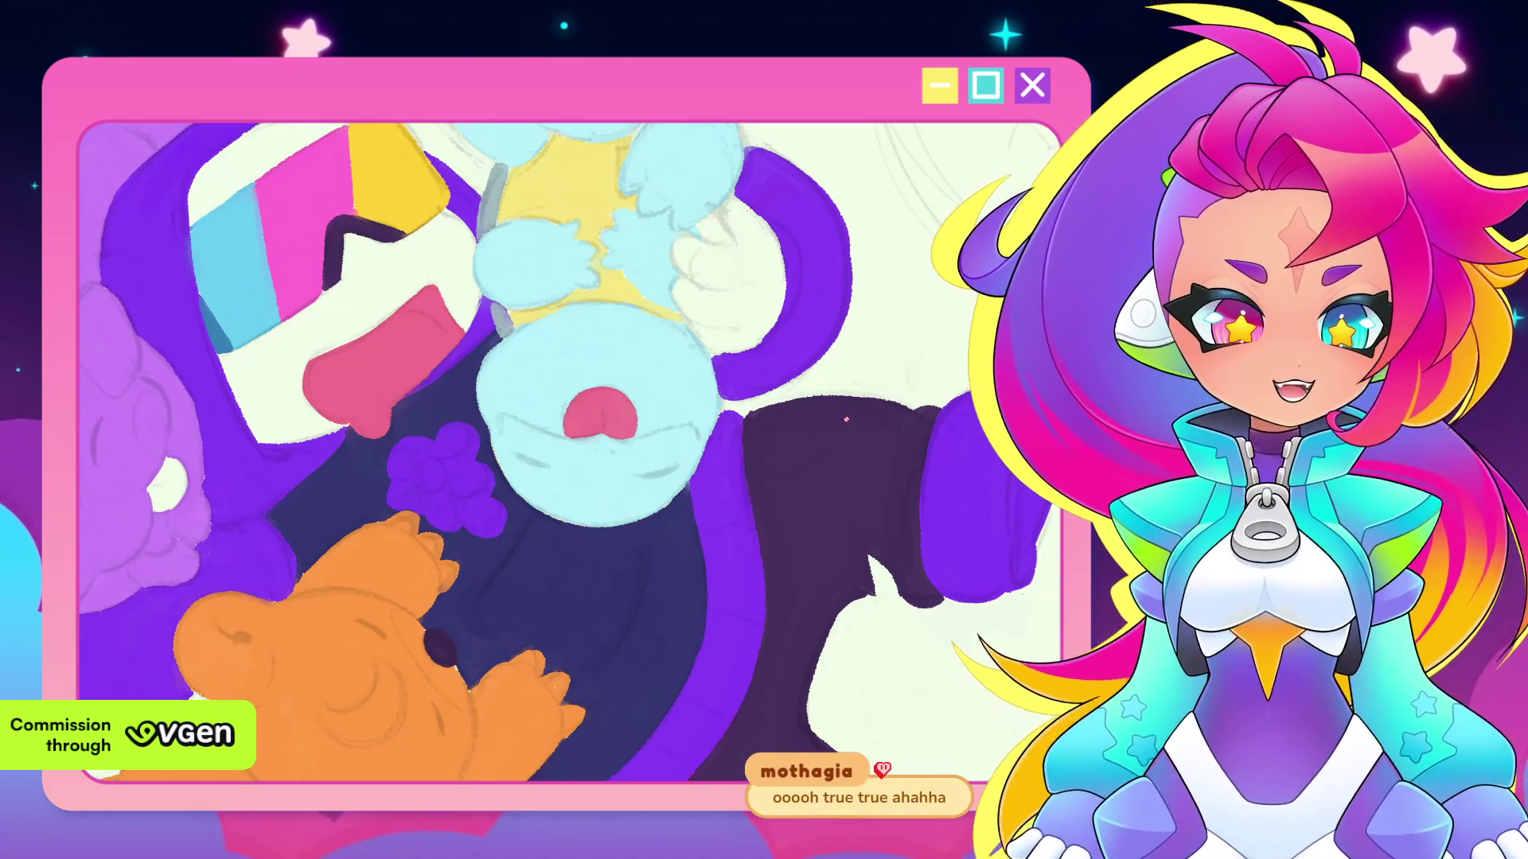
scroll(759, 454, "down", 2)
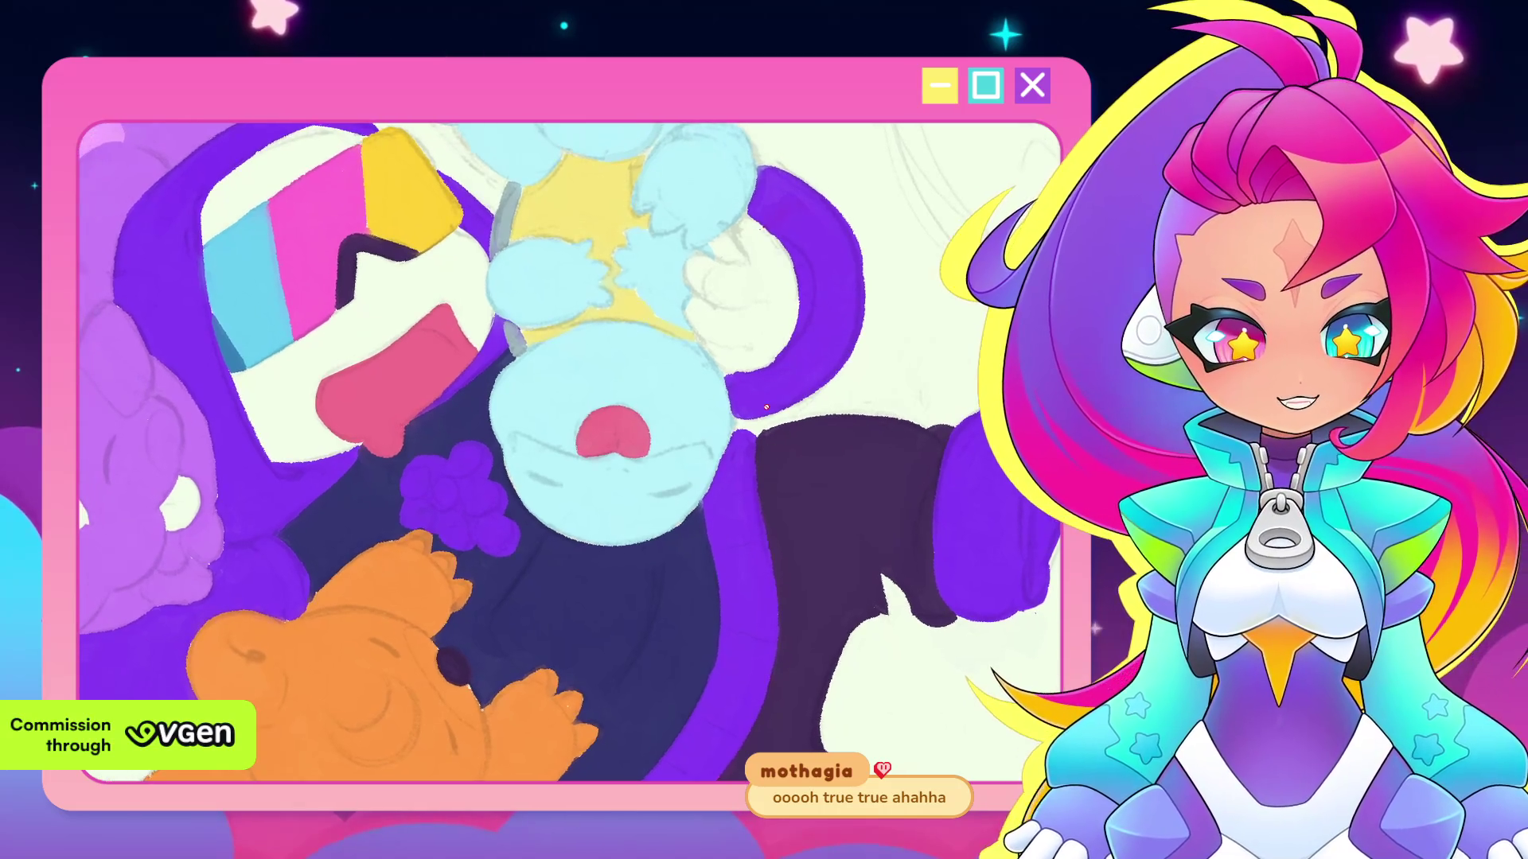
scroll(796, 486, "down", 3)
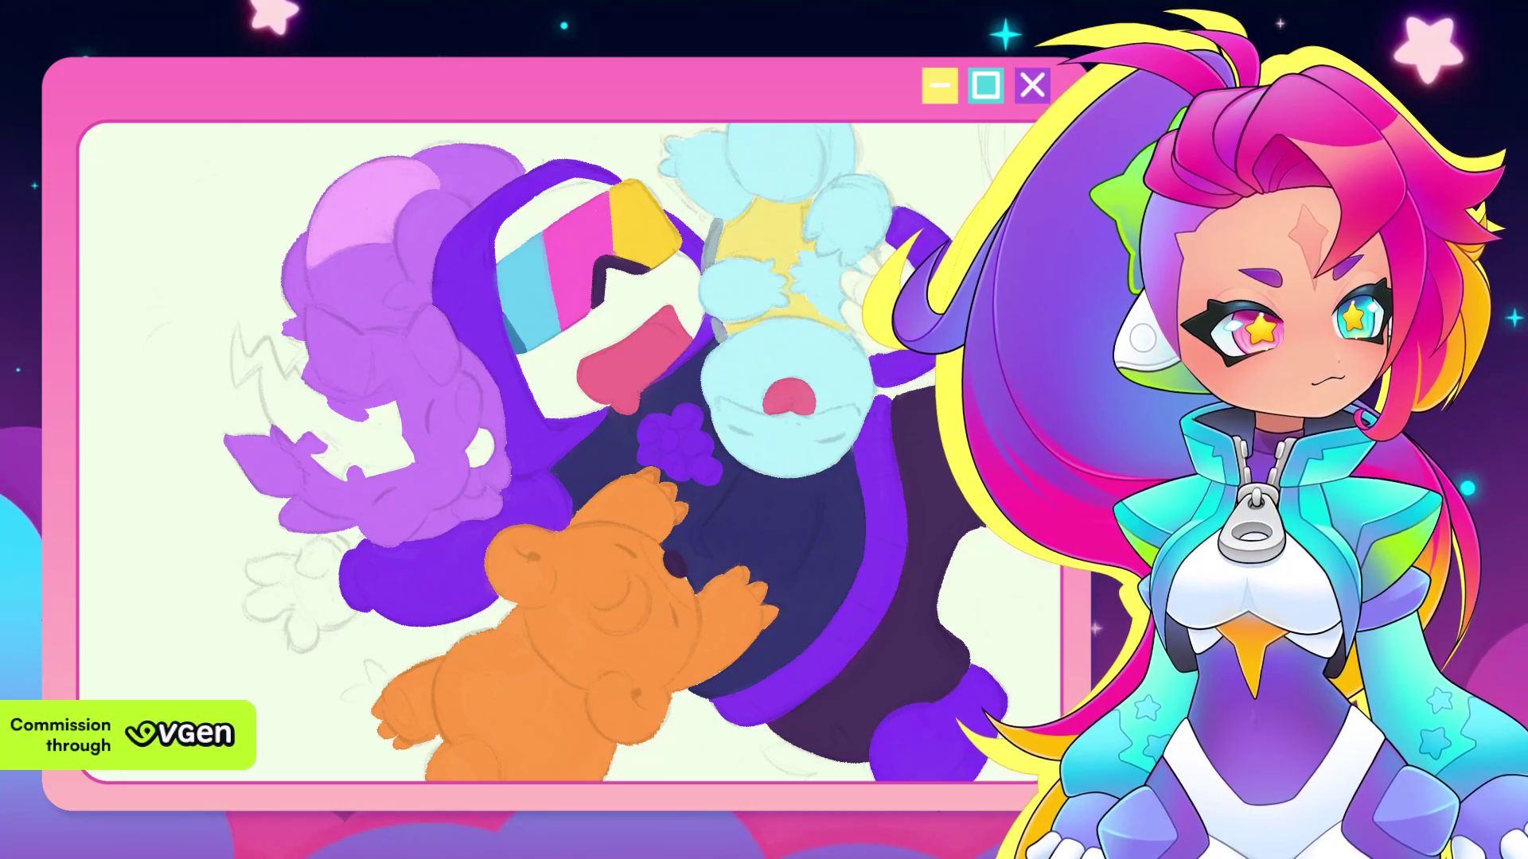
mouse_move(666, 303)
left_mouse_down()
mouse_move(698, 337)
mouse_move(293, 260)
left_mouse_up()
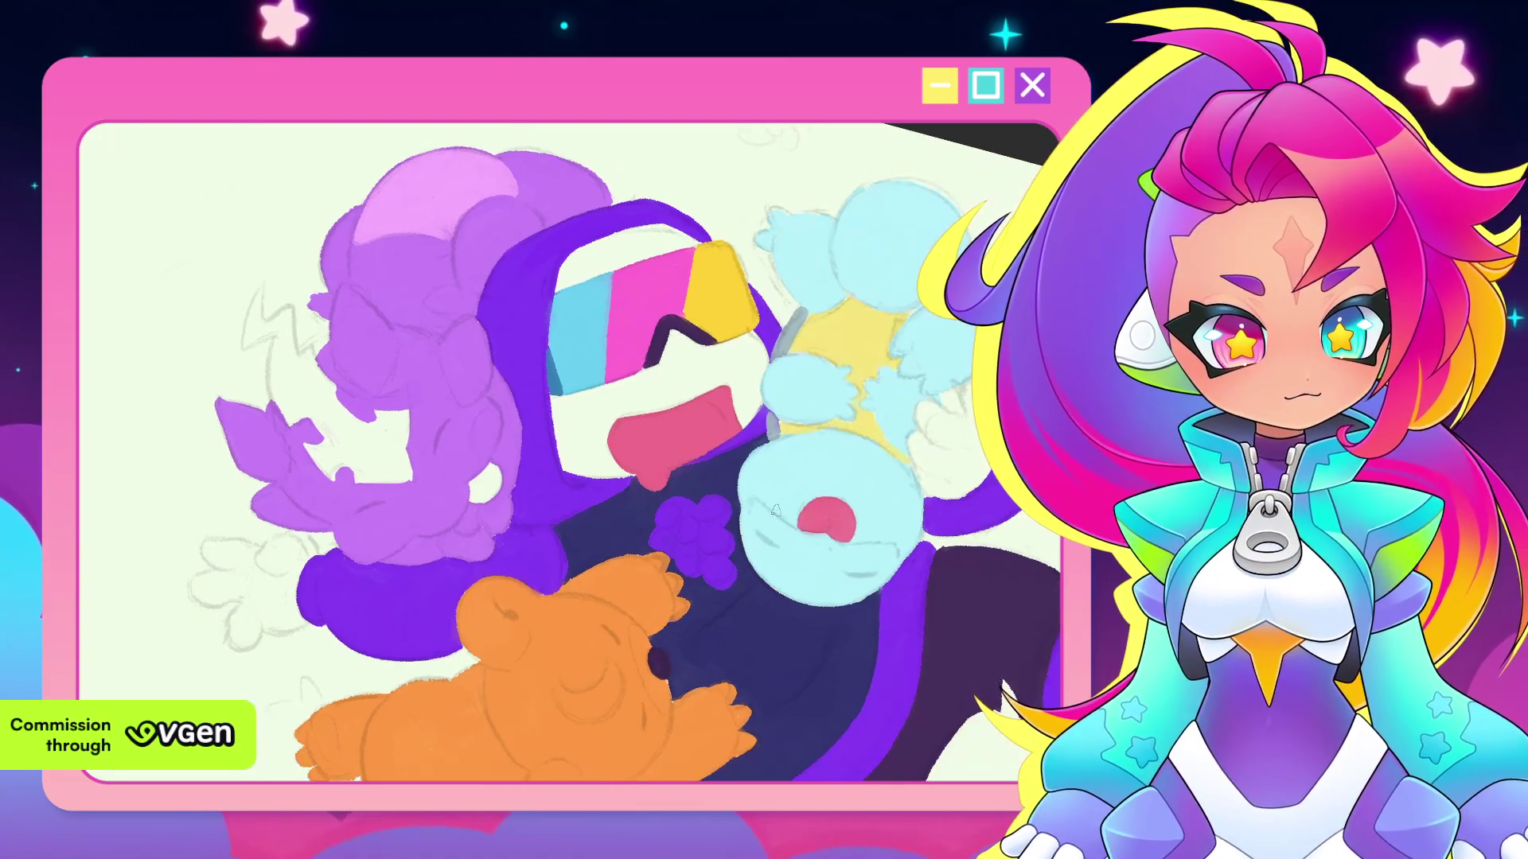
left_click_drag(815, 488, 788, 505)
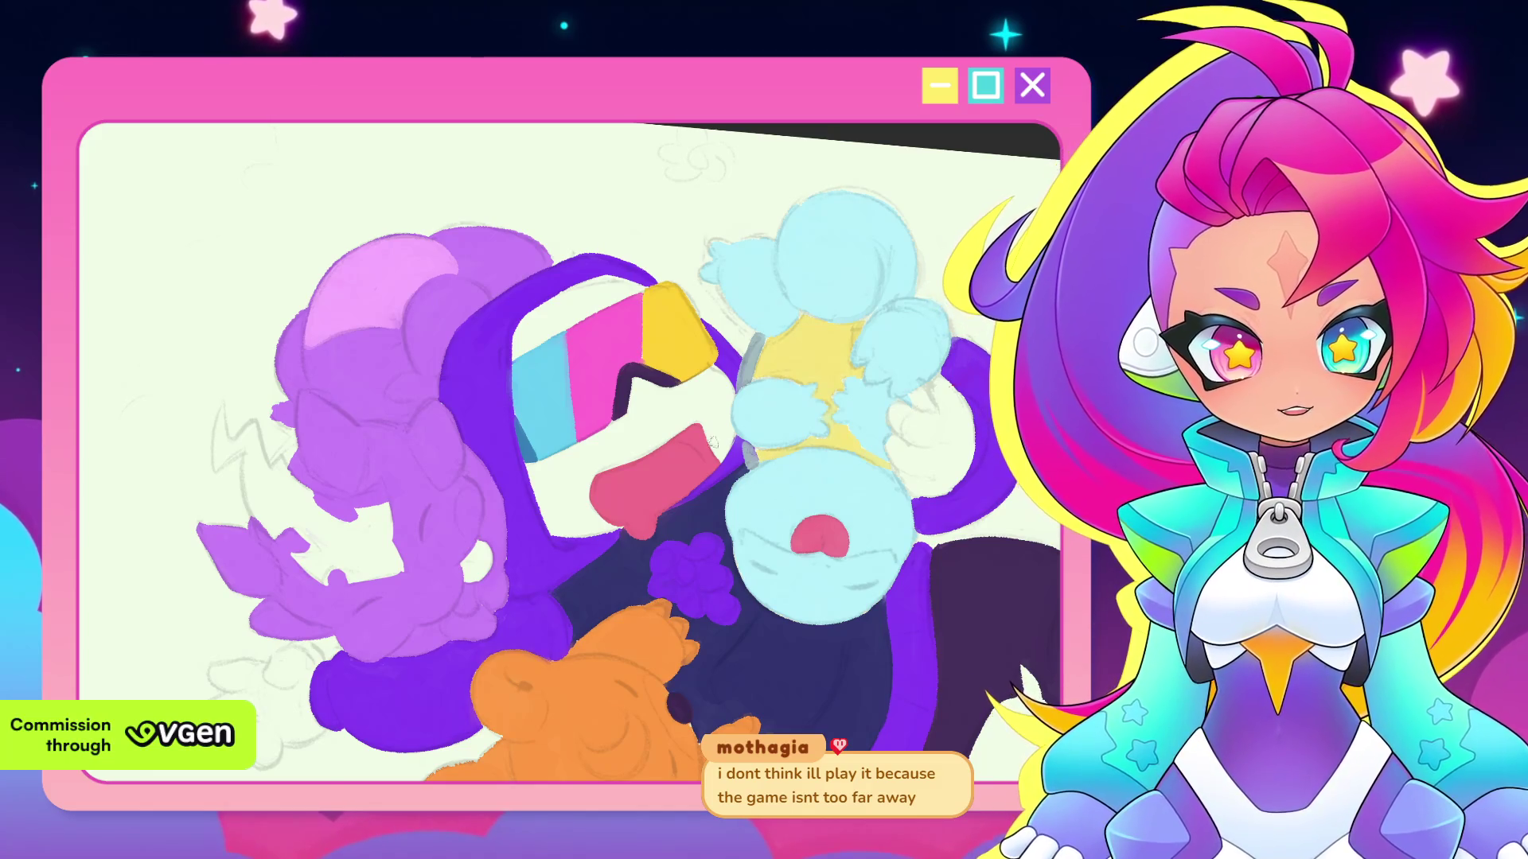
left_click_drag(591, 484, 673, 493)
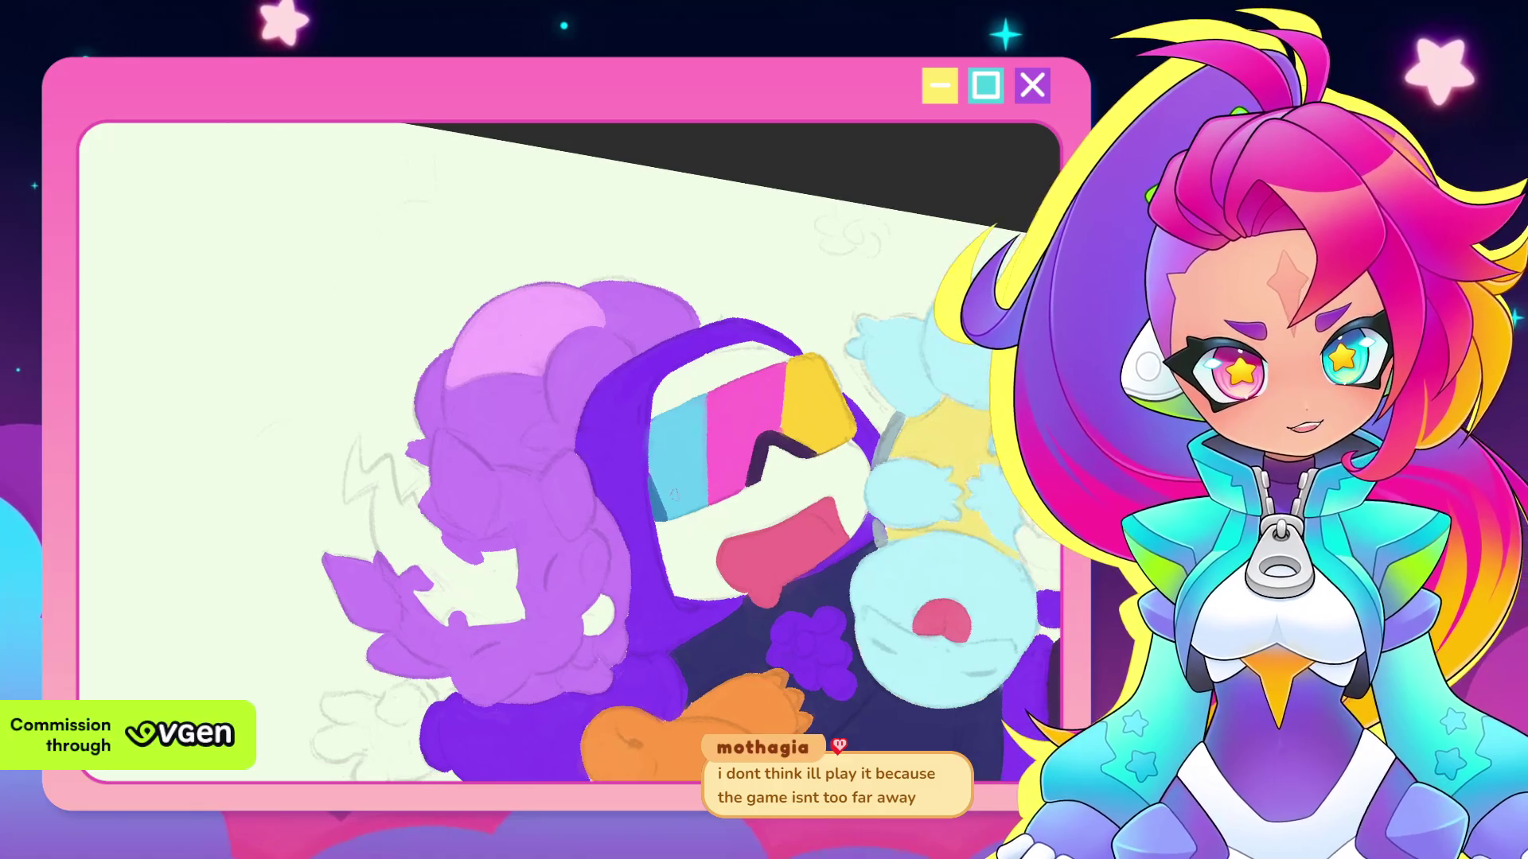
Paint pale lavender into the lightning bolt sketch beside the purple creatures
left_click_drag(624, 611, 390, 393)
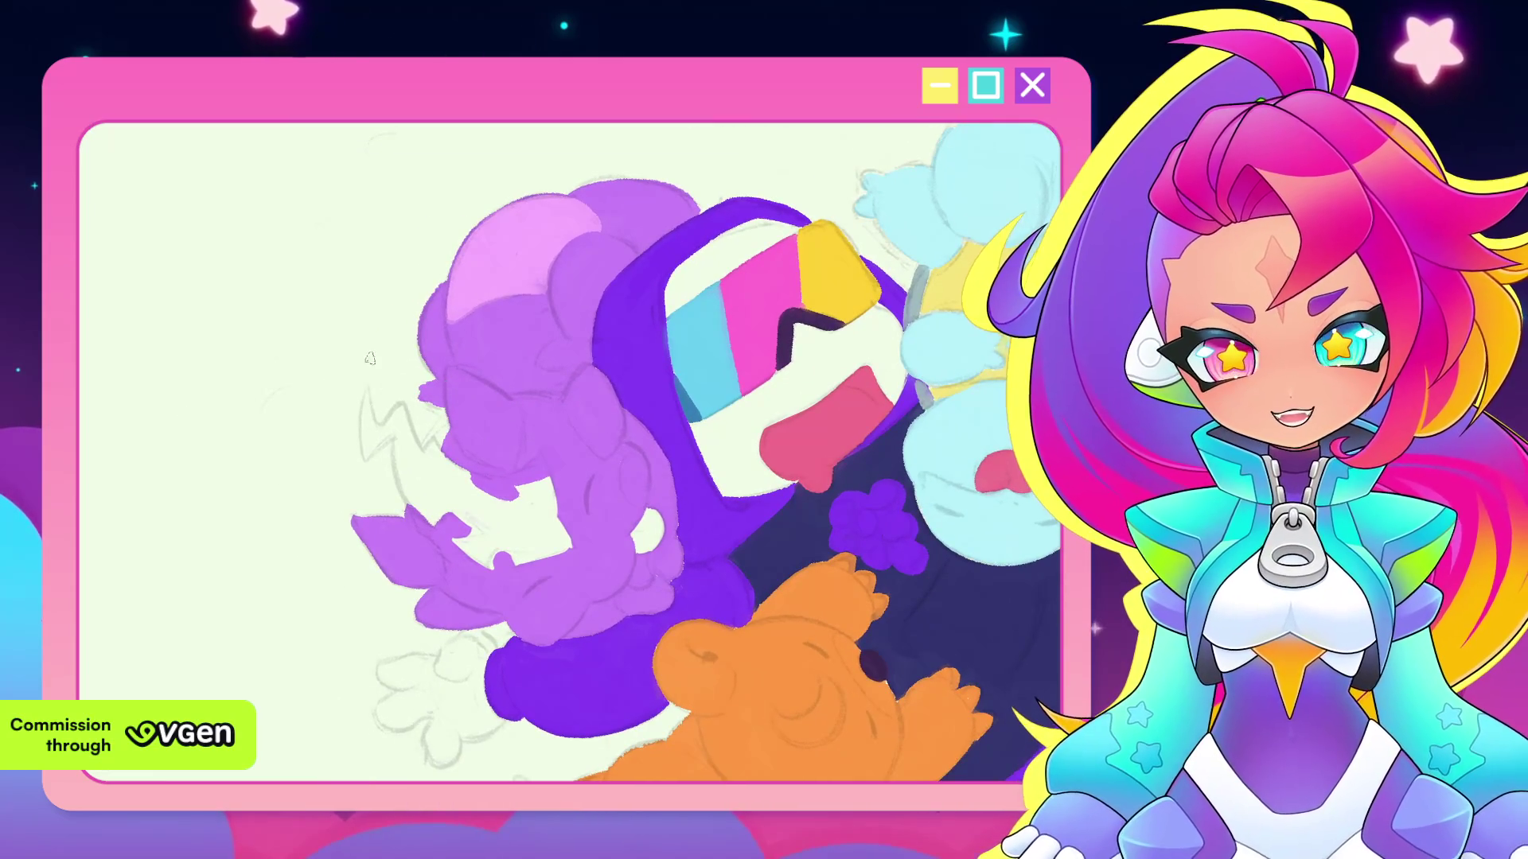
left_click_drag(368, 390, 367, 460)
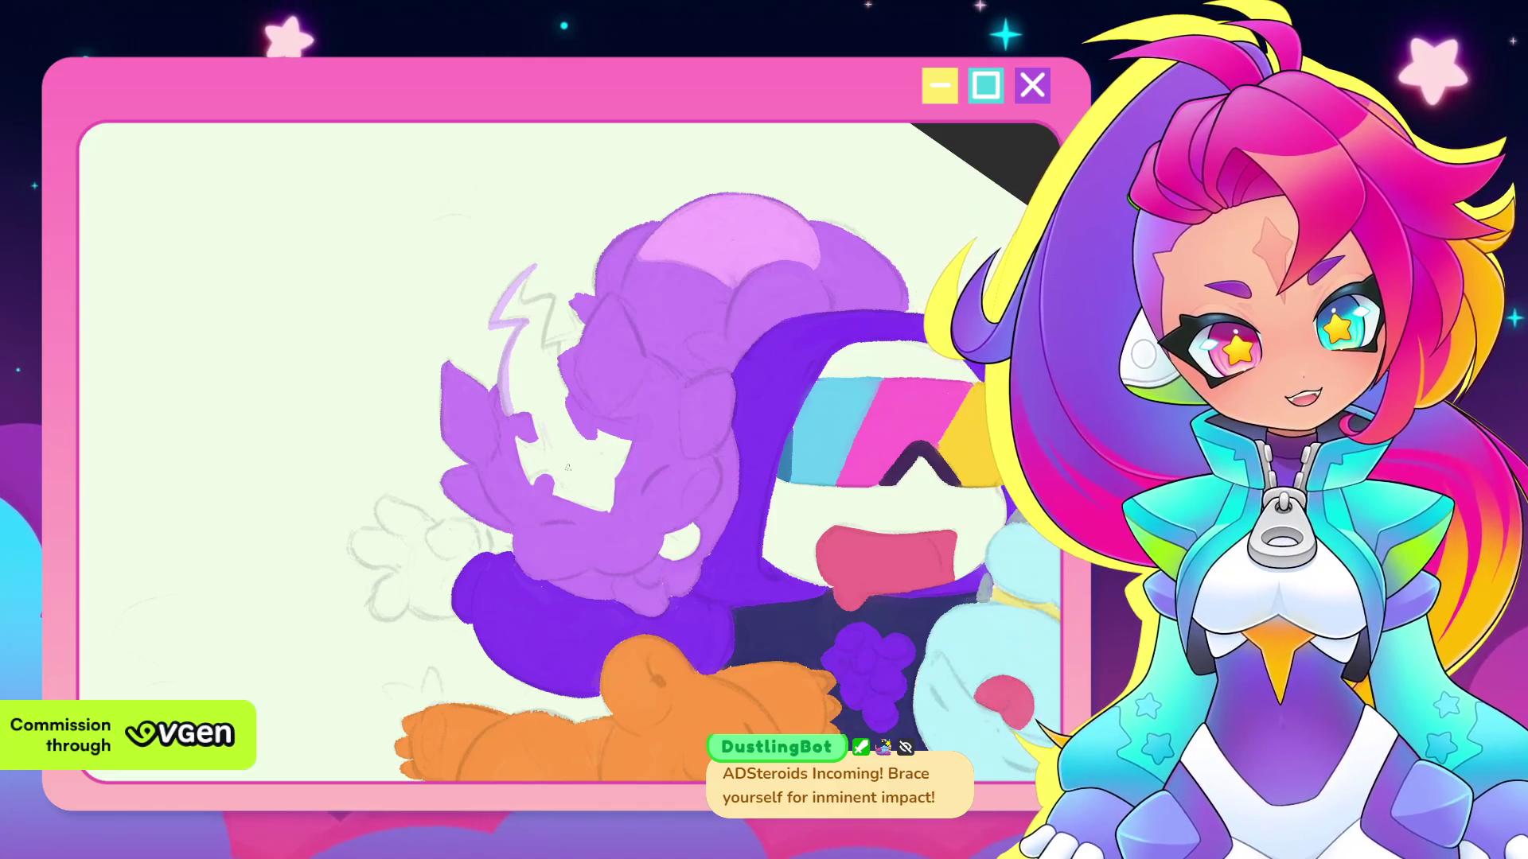
left_click_drag(434, 663, 548, 636)
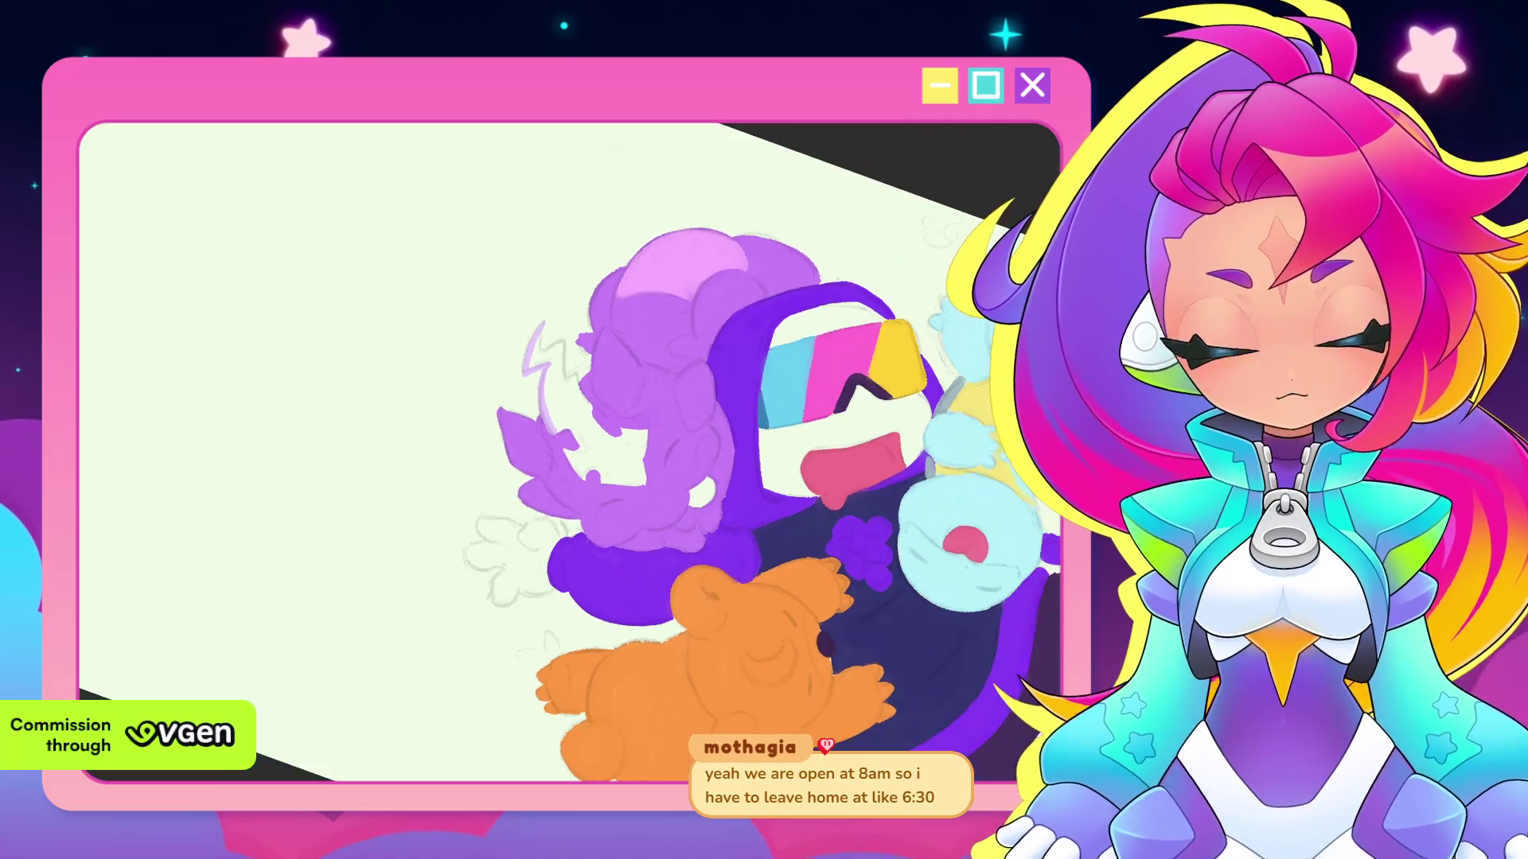
scroll(717, 461, "up", 2)
scroll(716, 461, "up", 2)
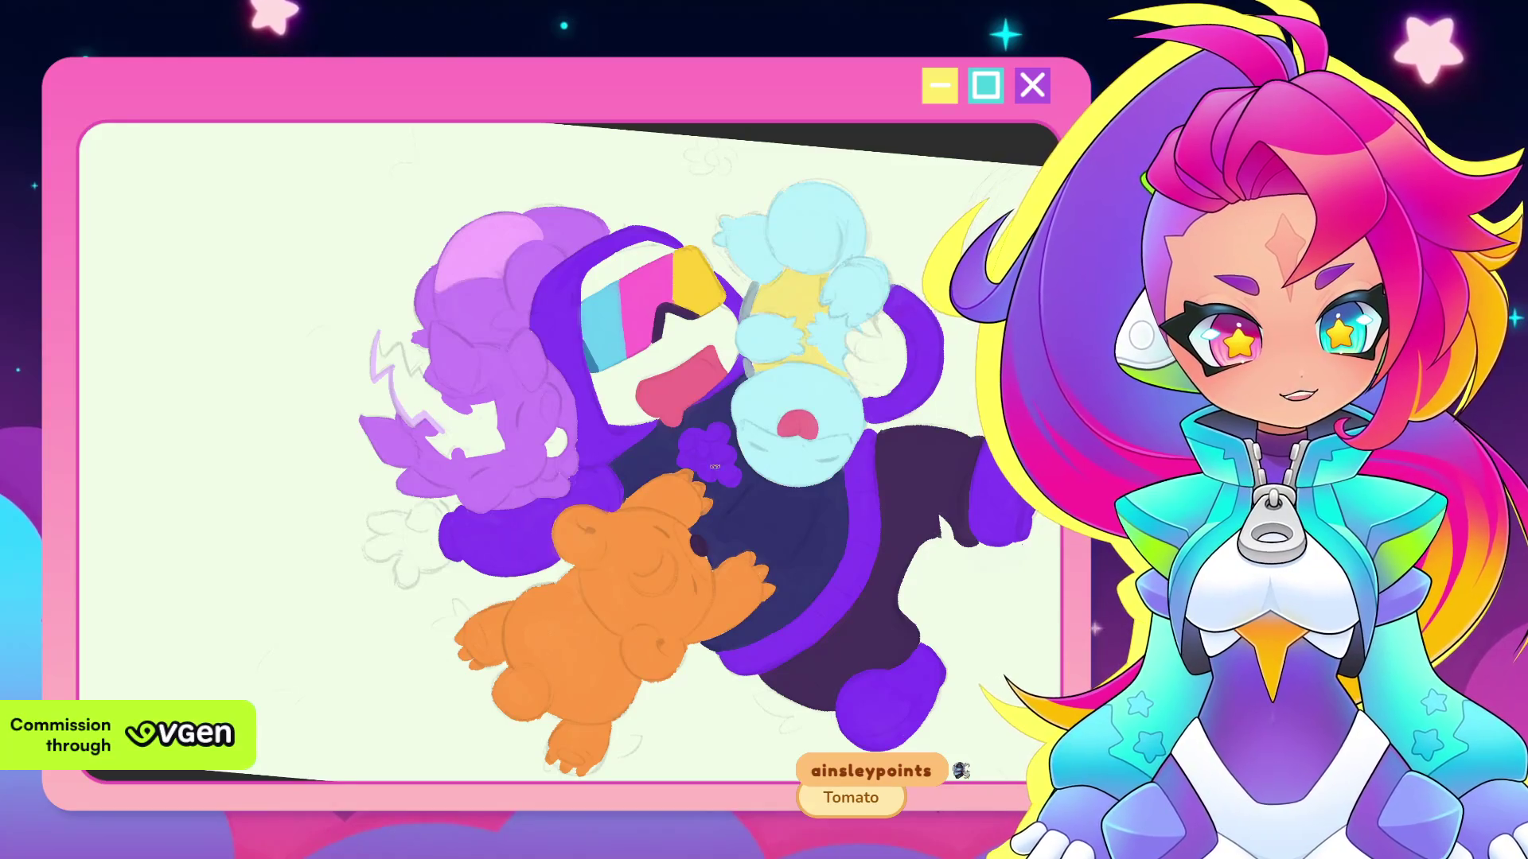
key("minus")
key("asciicircum")
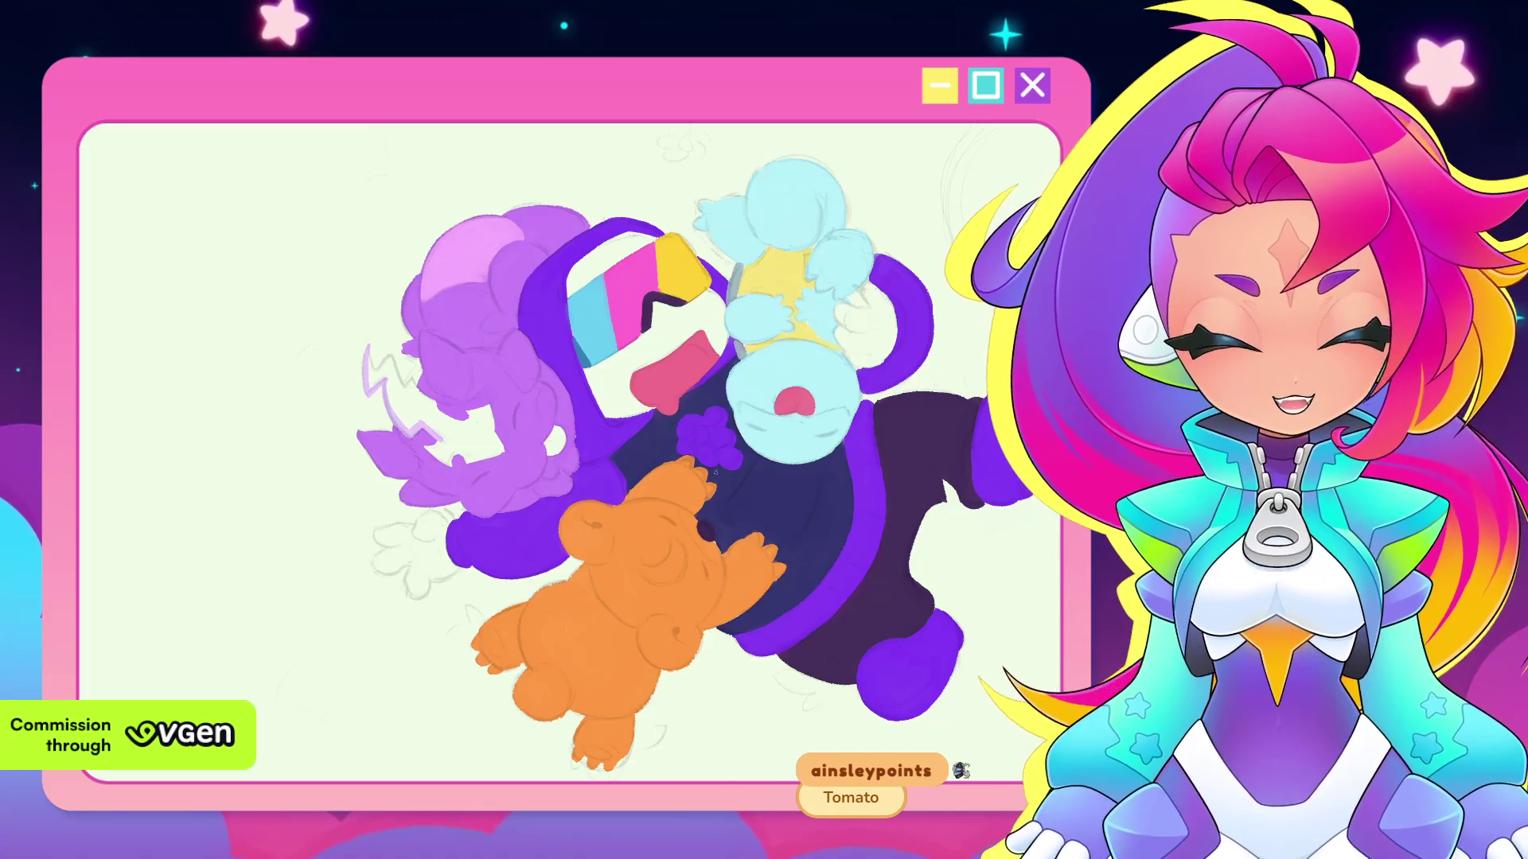
scroll(715, 471, "up", 1)
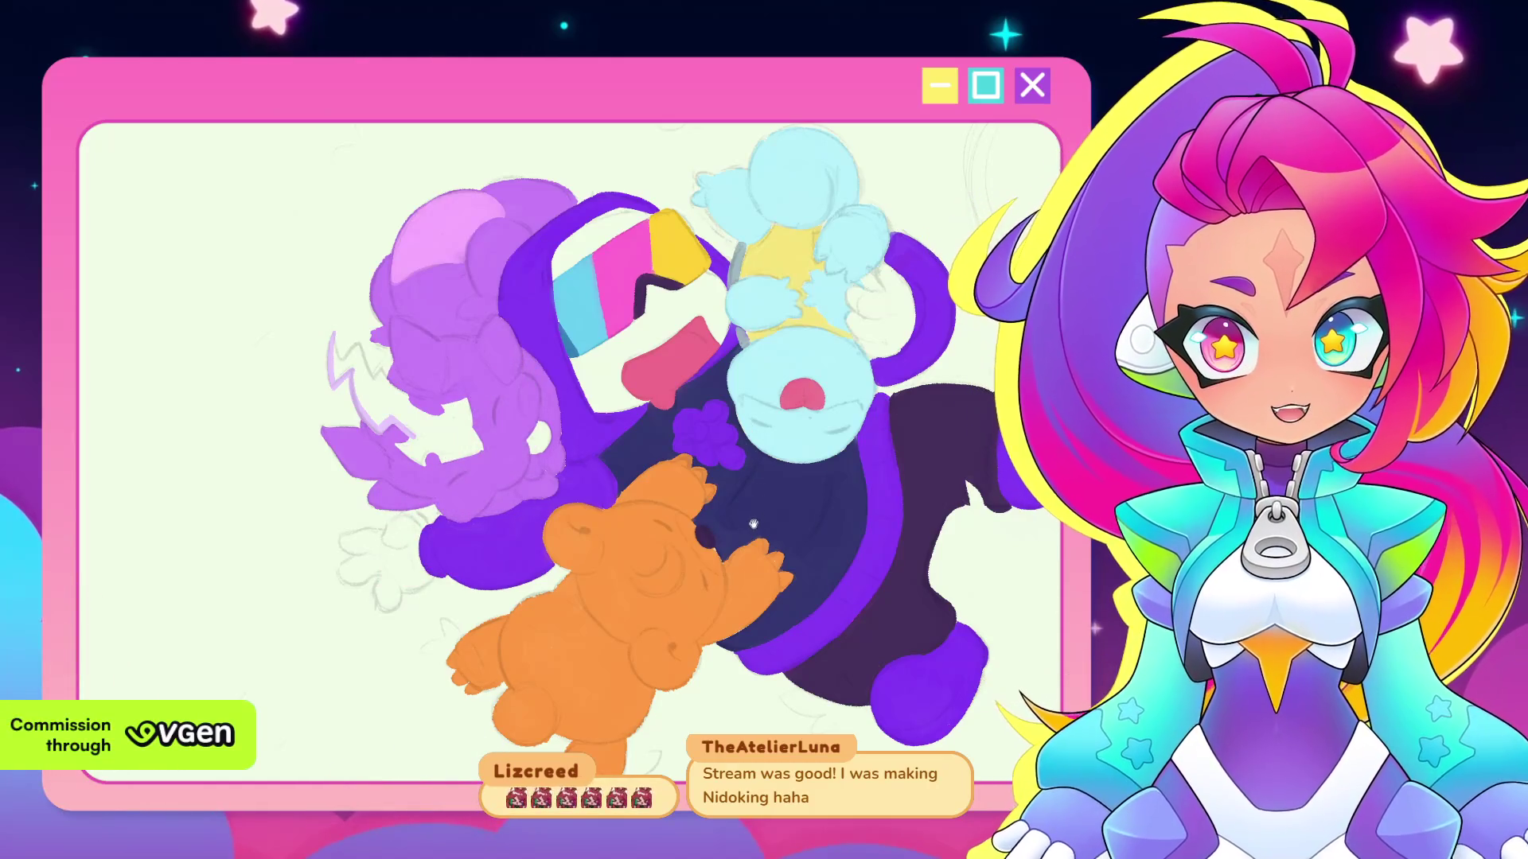
left_click_drag(753, 524, 744, 507)
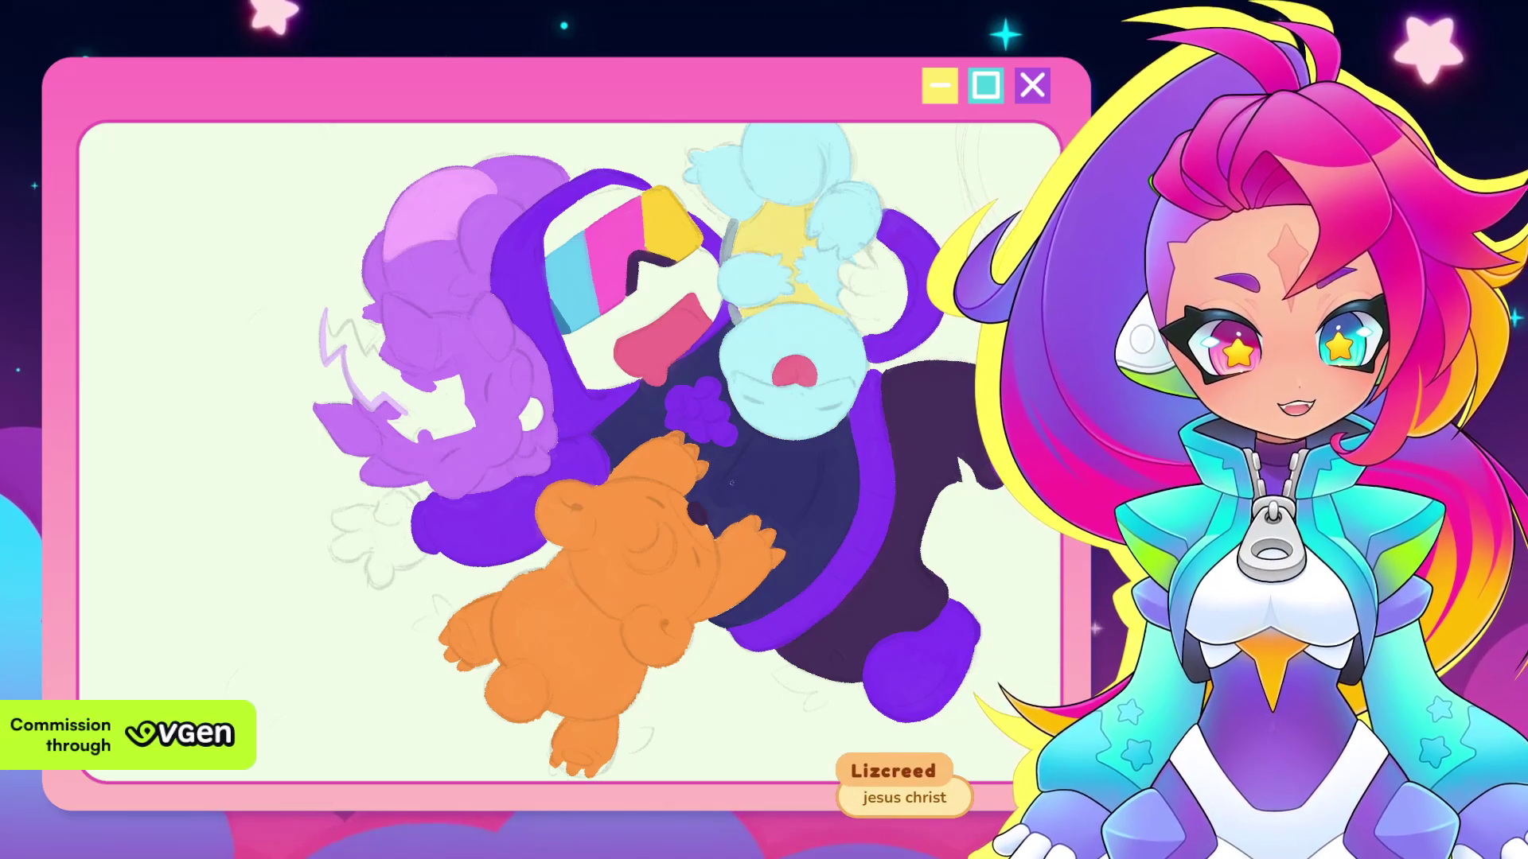
left_click_drag(663, 541, 638, 458)
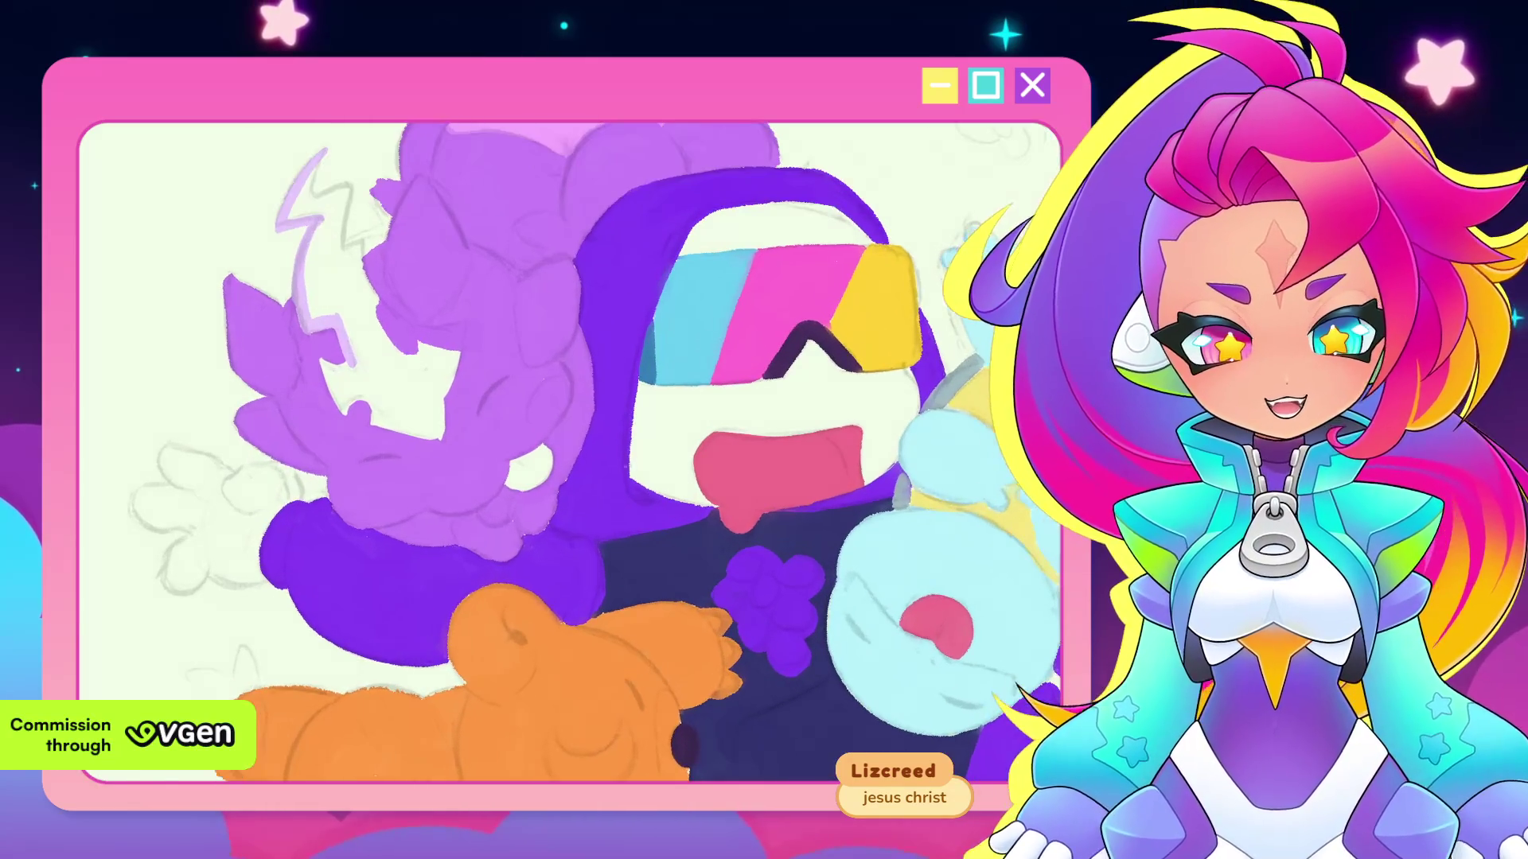
Level the canvas on the purple creatures and add a short dark stroke beside the lightning bolt
scroll(638, 458, "up", 2)
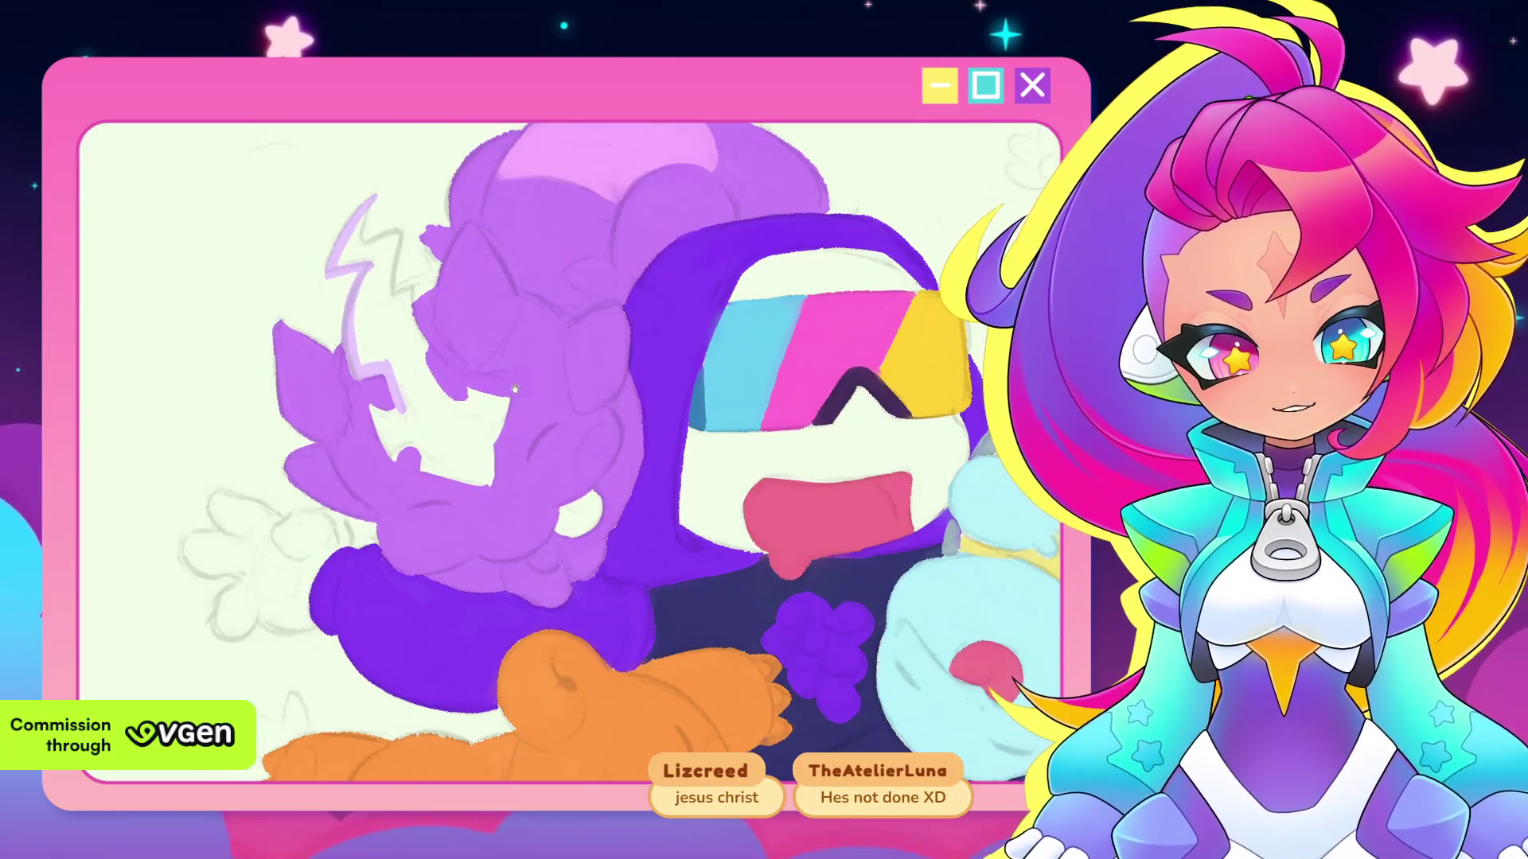
left_click_drag(623, 451, 525, 428)
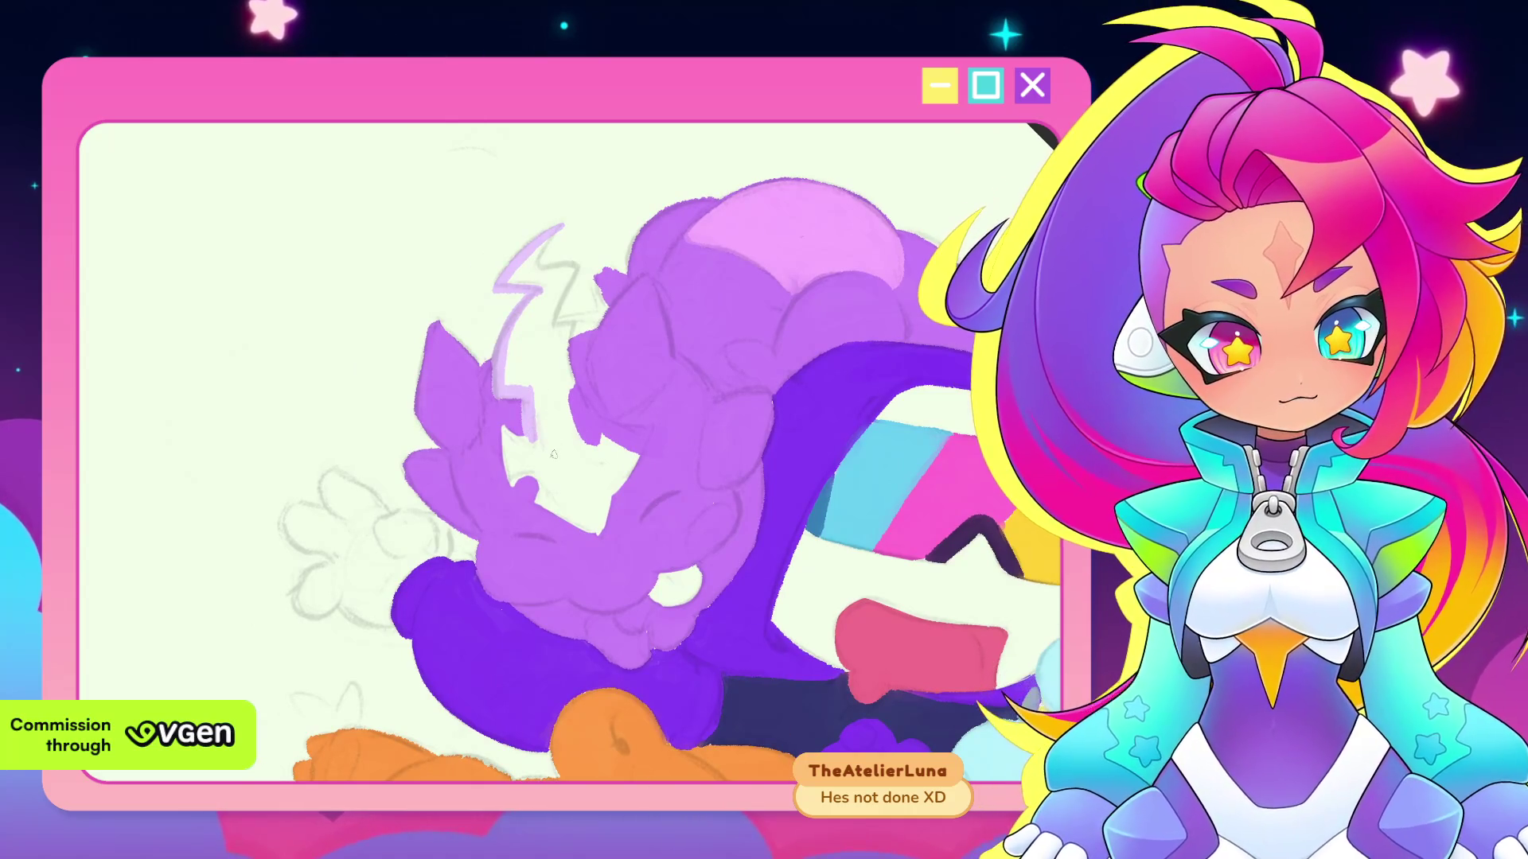
left_click_drag(563, 488, 610, 431)
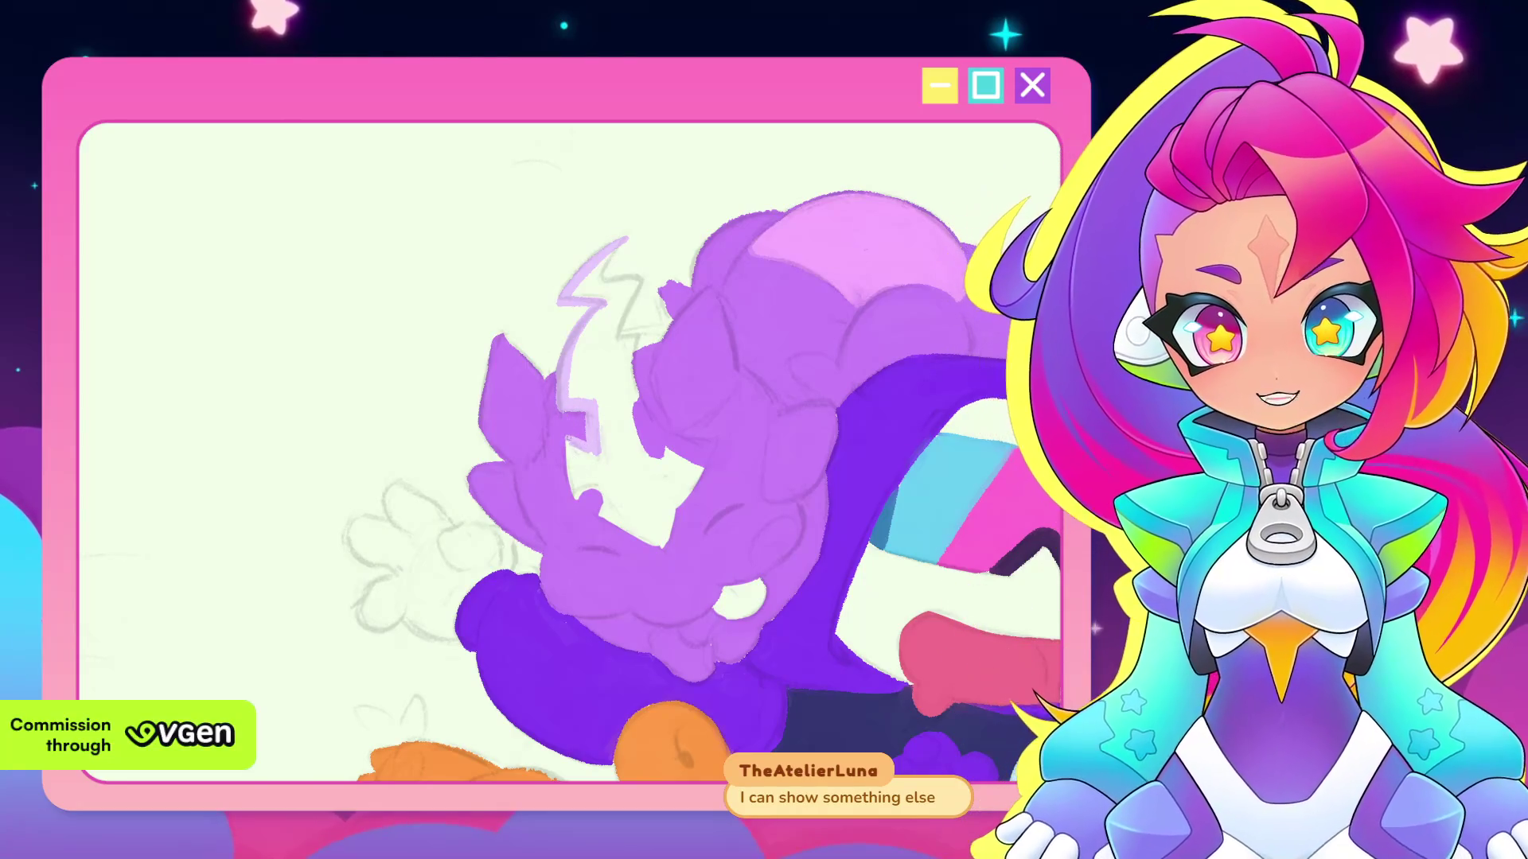
left_click_drag(570, 446, 575, 493)
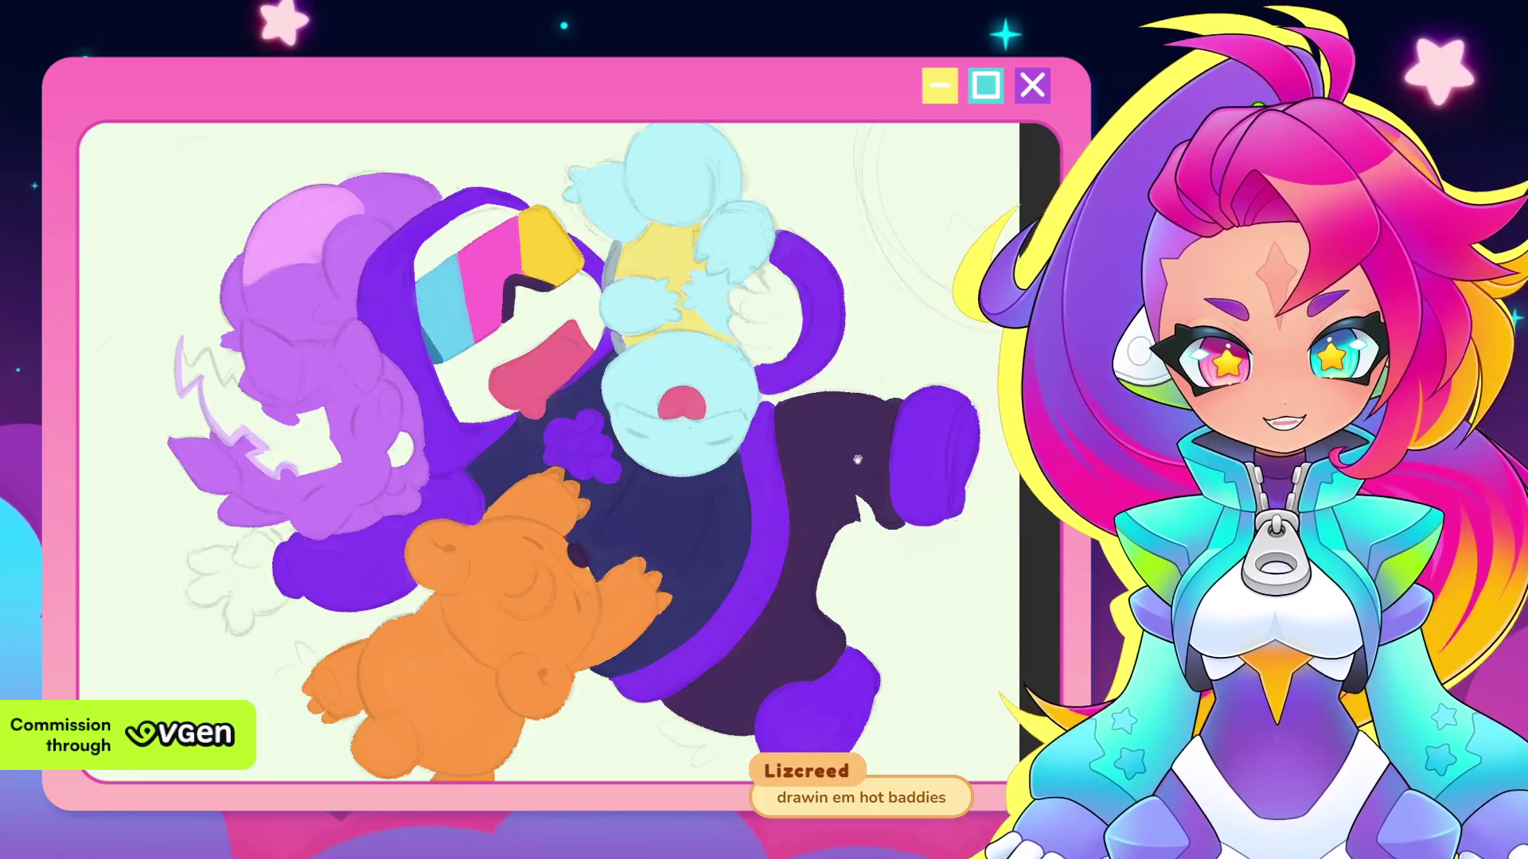
scroll(860, 459, "down", 4)
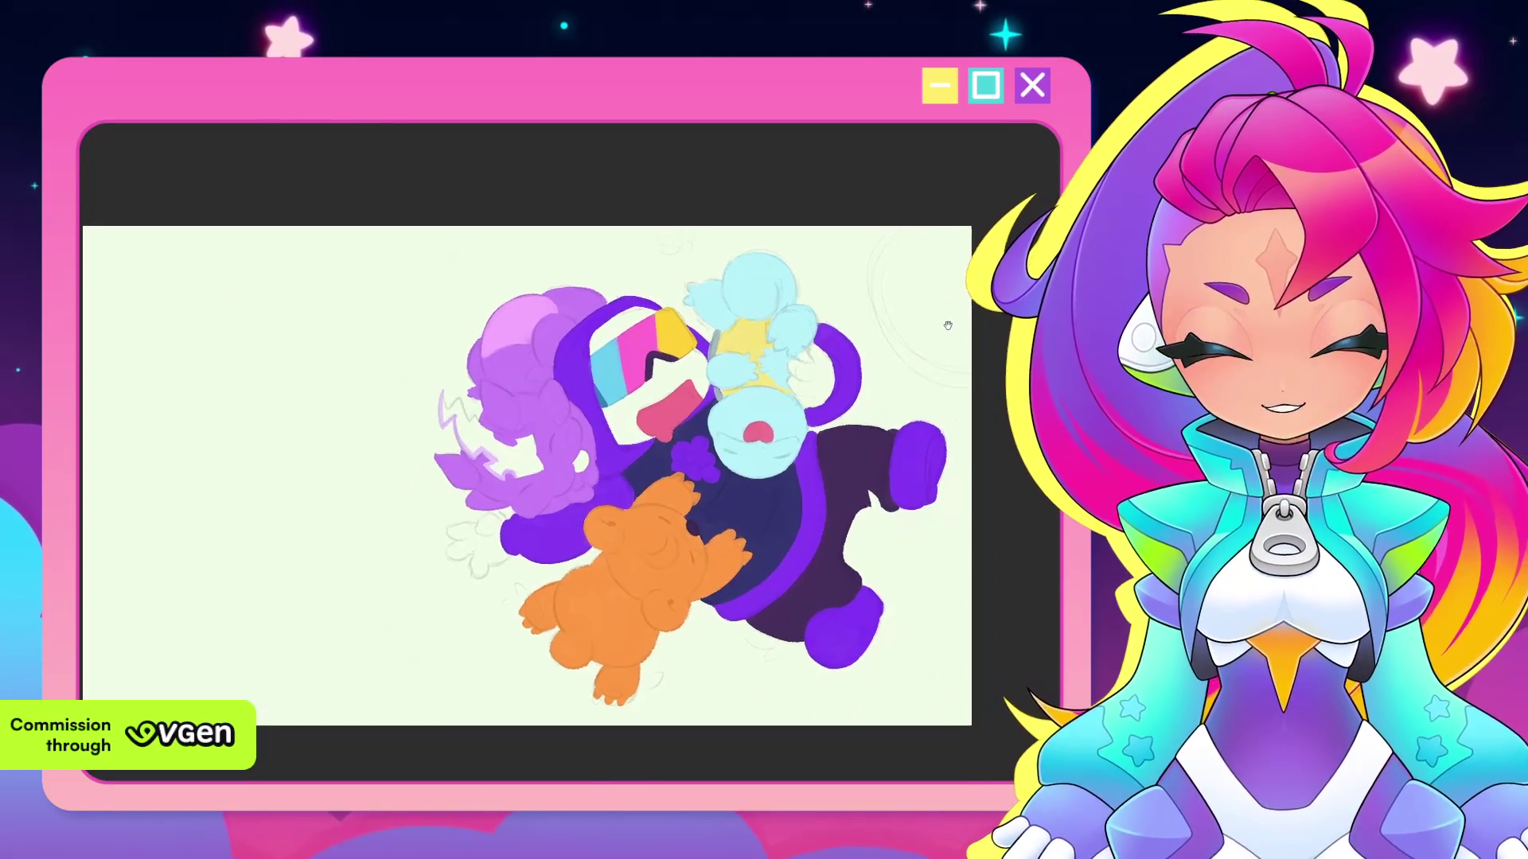
scroll(948, 326, "up", 1)
scroll(830, 465, "up", 2)
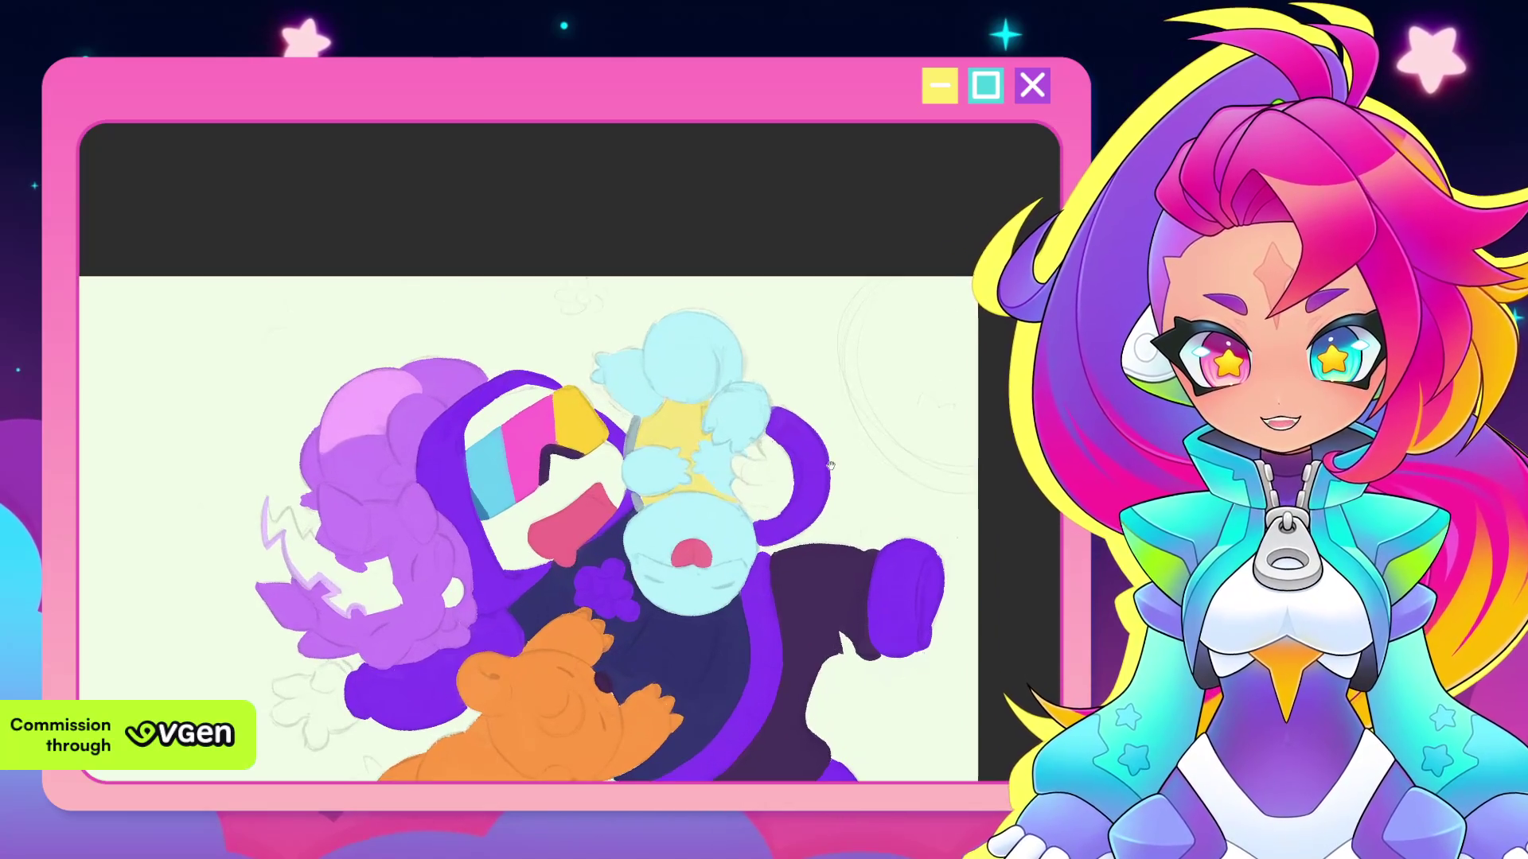
left_click_drag(830, 465, 923, 346)
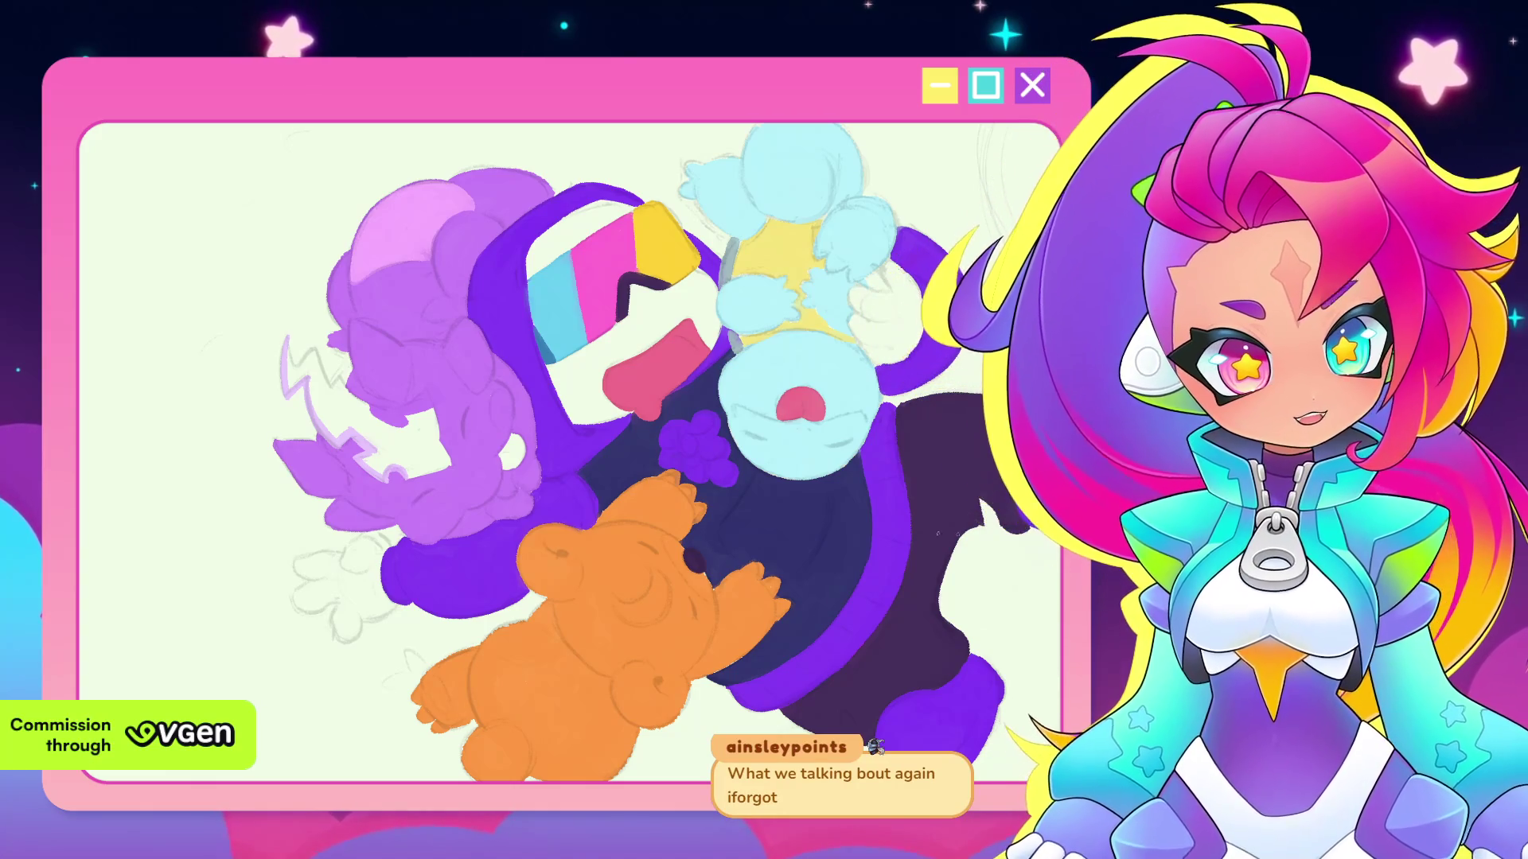
scroll(756, 509, "up", 1)
scroll(756, 510, "up", 1)
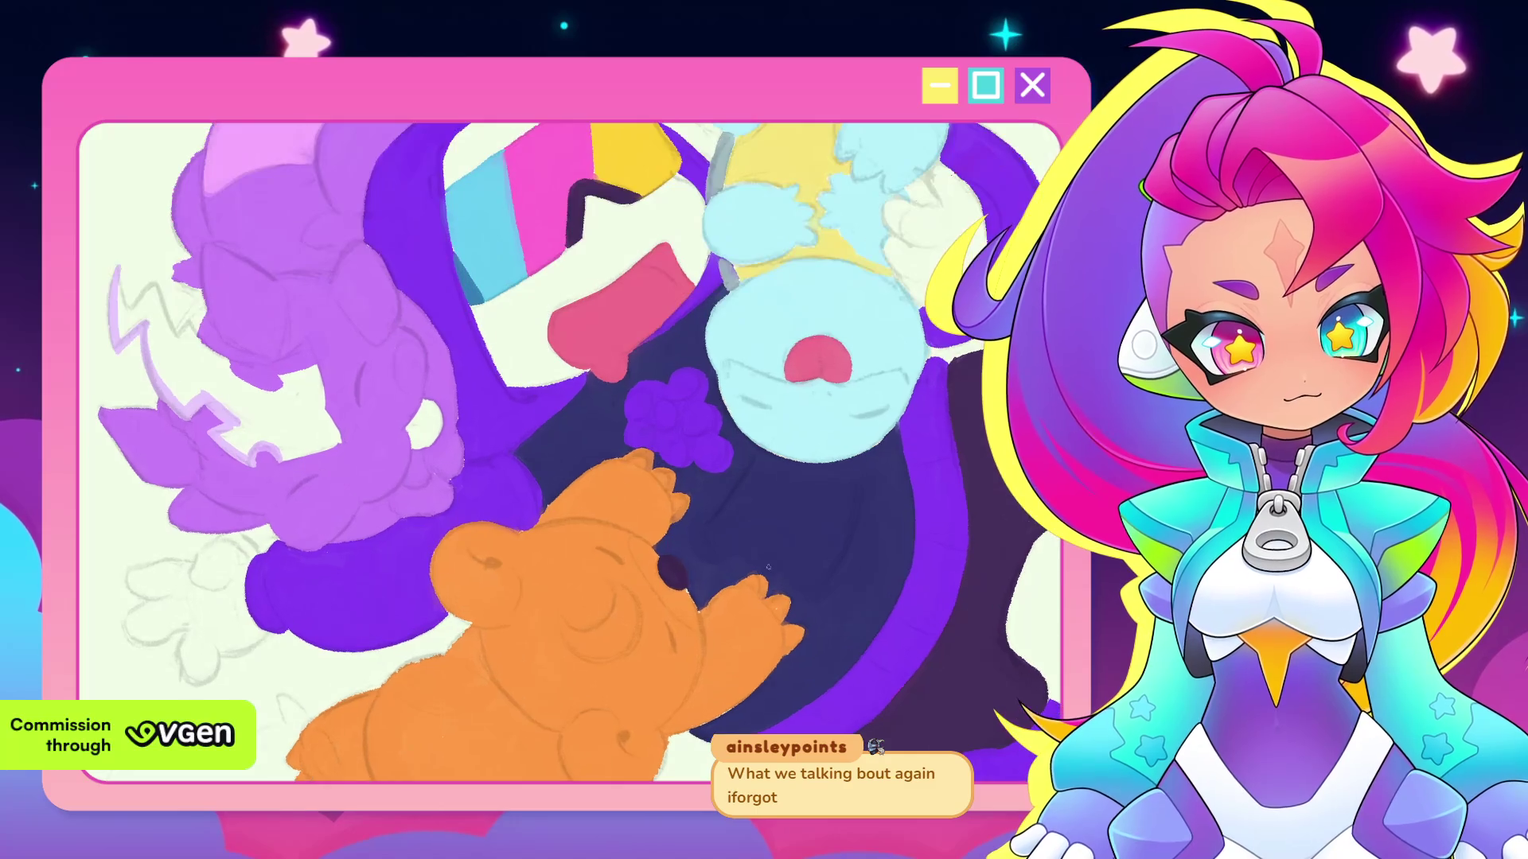
After checking the crocheted doll reference photo, paint a small purple touch-up beside the lightning bolt
scroll(758, 525, "up", 1)
scroll(760, 543, "up", 1)
scroll(759, 542, "up", 1)
scroll(756, 545, "up", 1)
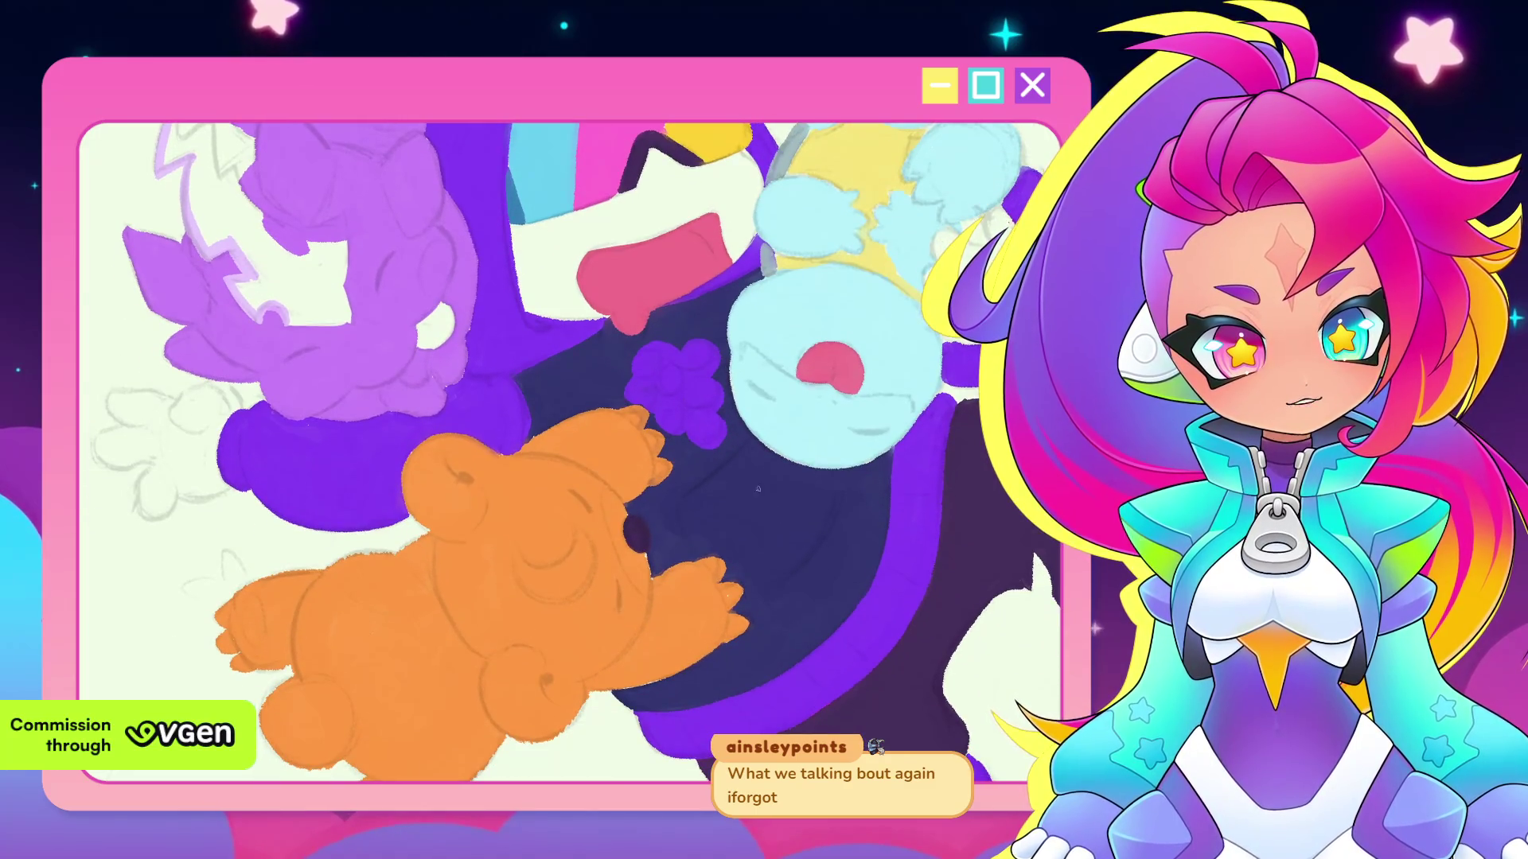
scroll(732, 550, "up", 1)
scroll(711, 557, "up", 1)
left_click_drag(710, 557, 742, 589)
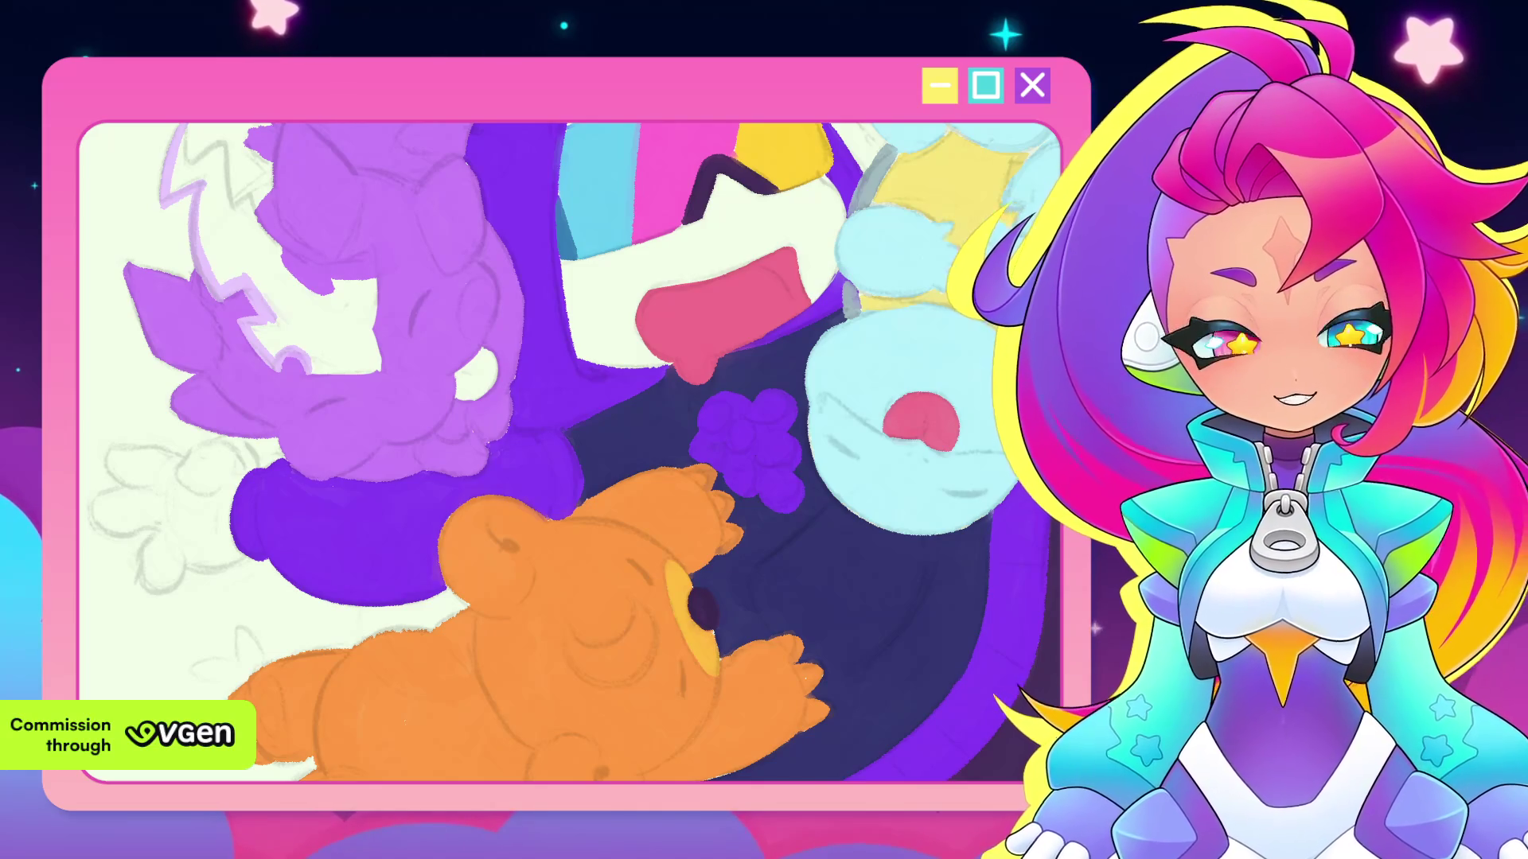
key("alt+Tab")
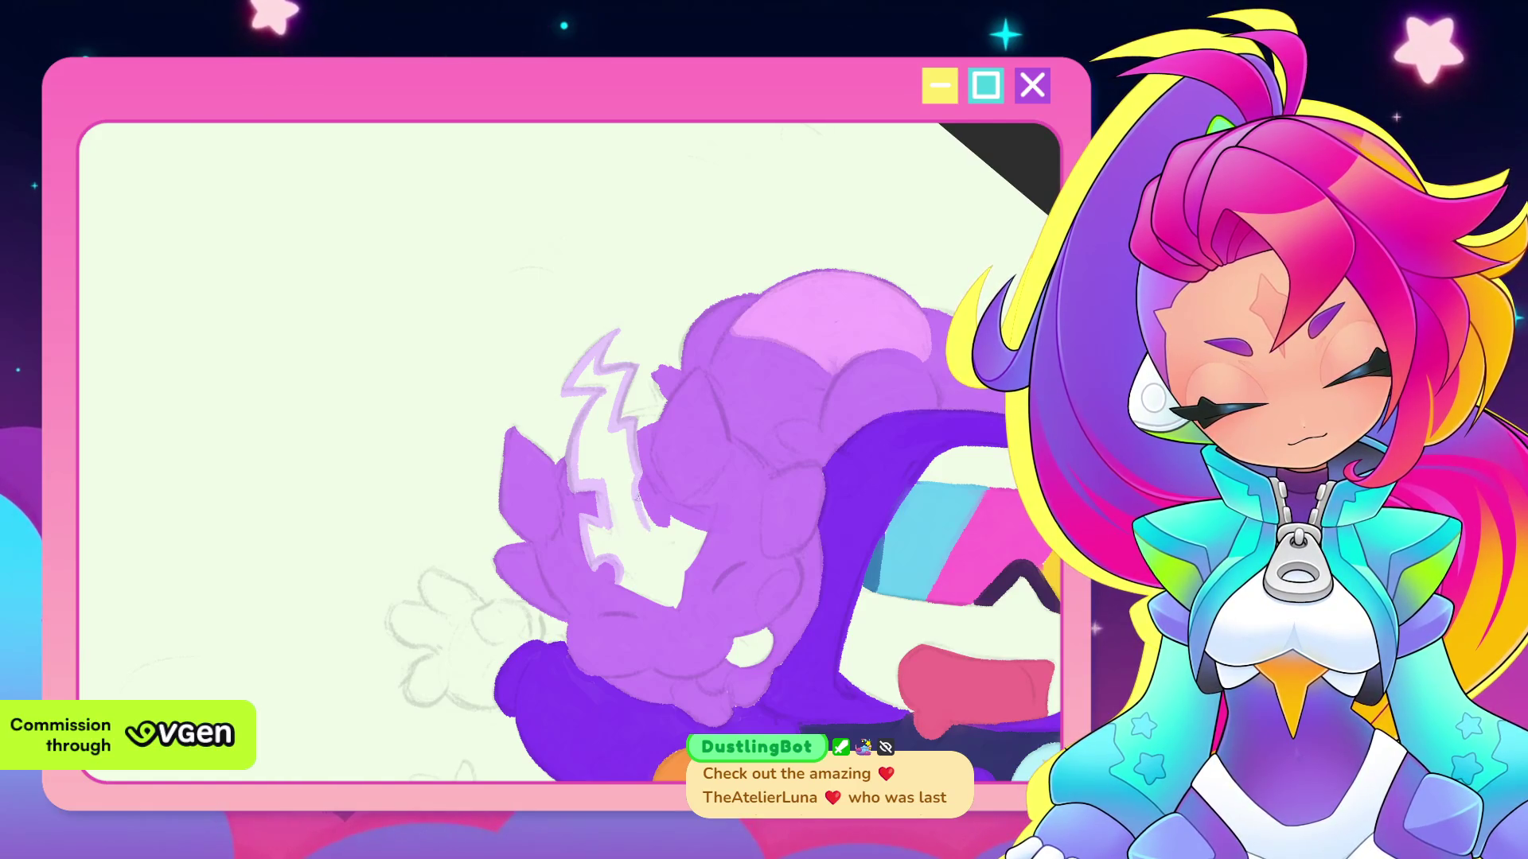
left_click_drag(643, 509, 659, 538)
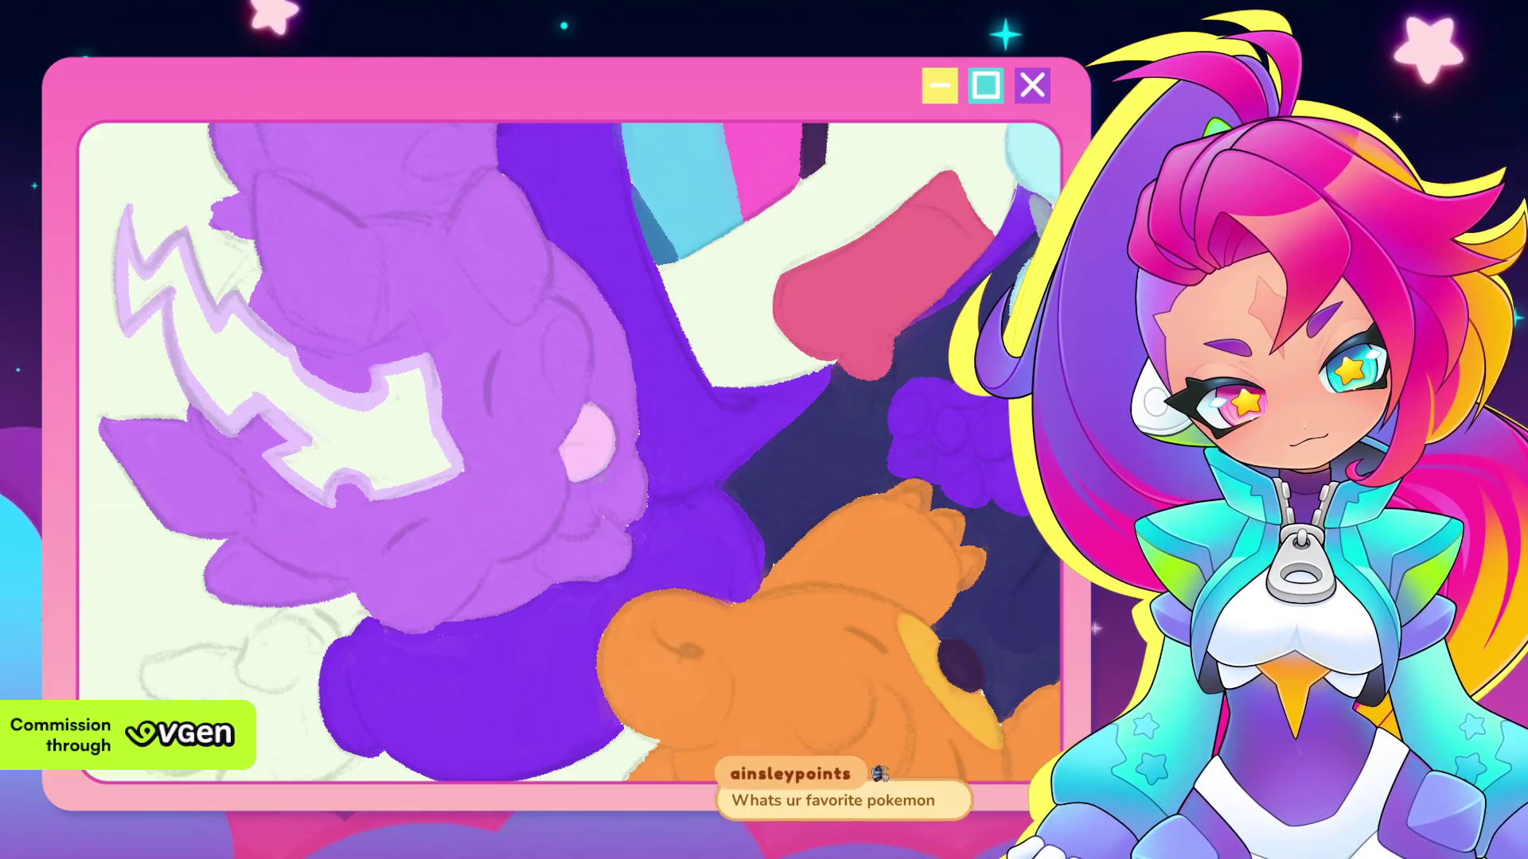
scroll(664, 504, "down", 3)
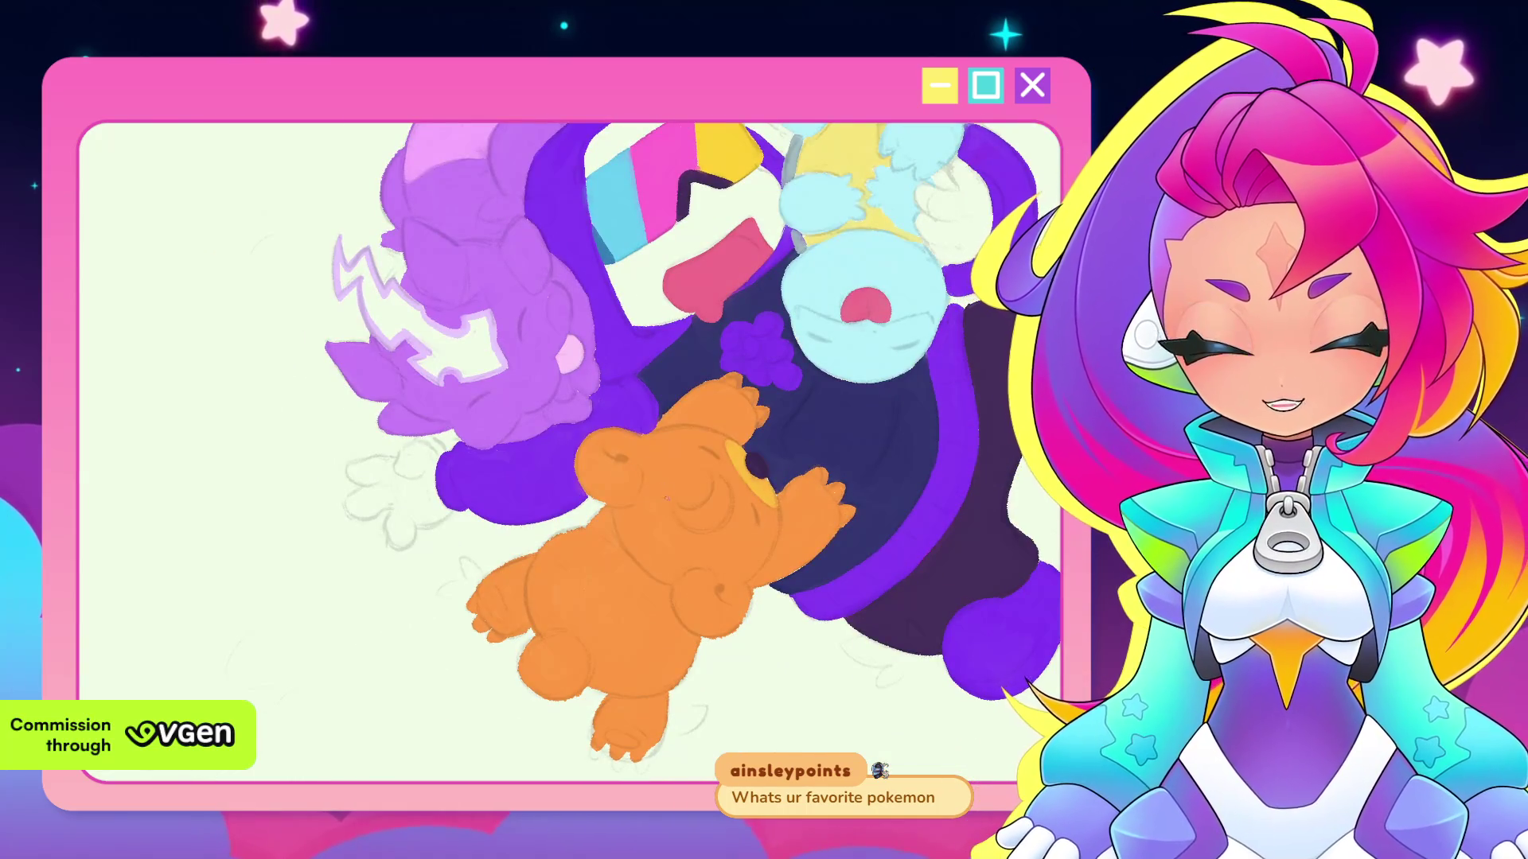
scroll(677, 501, "up", 1)
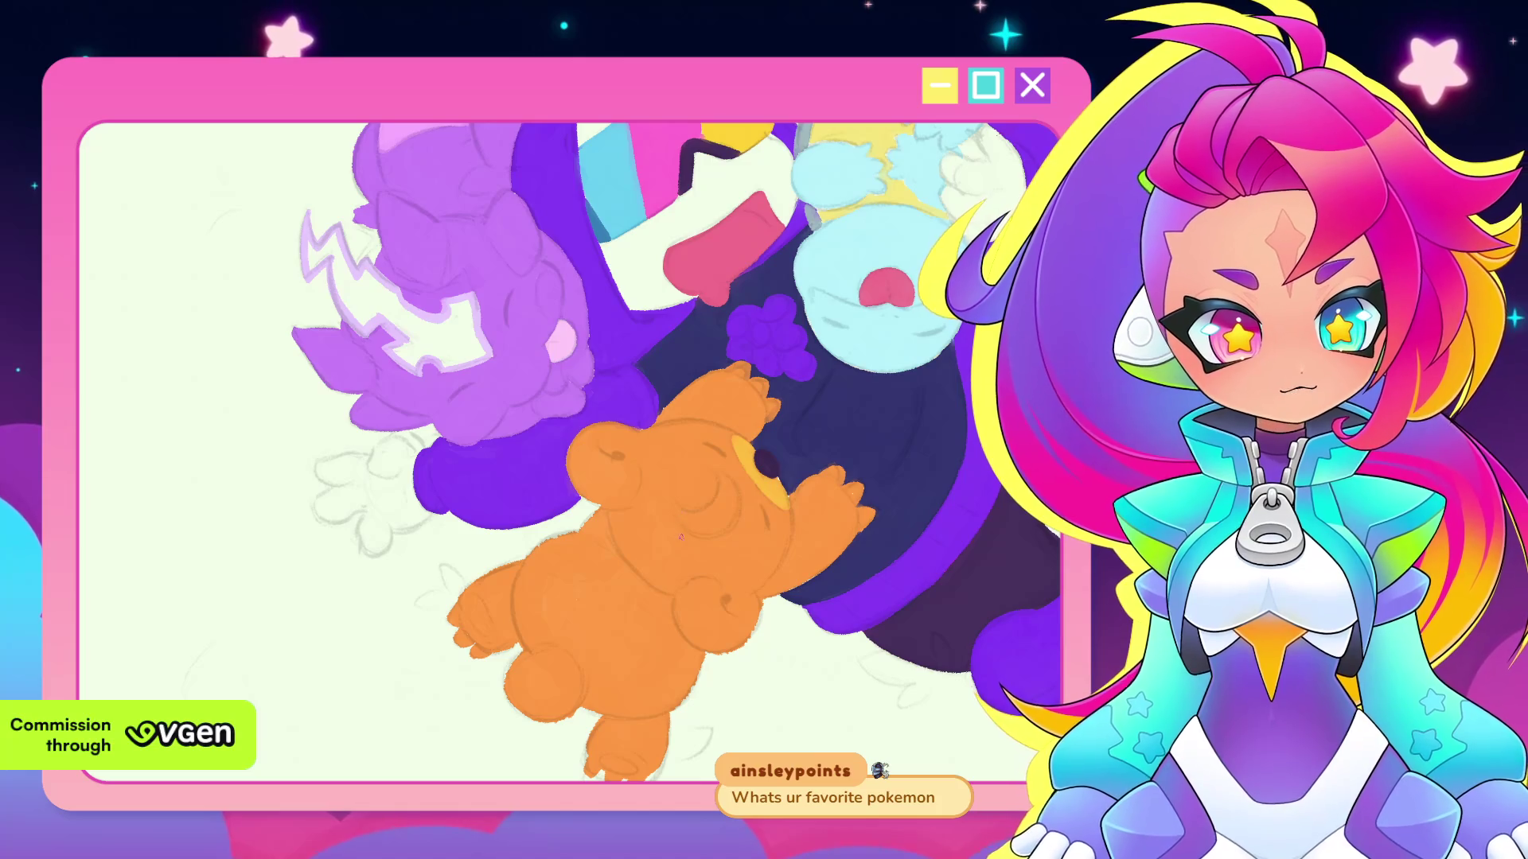
scroll(659, 506, "up", 2)
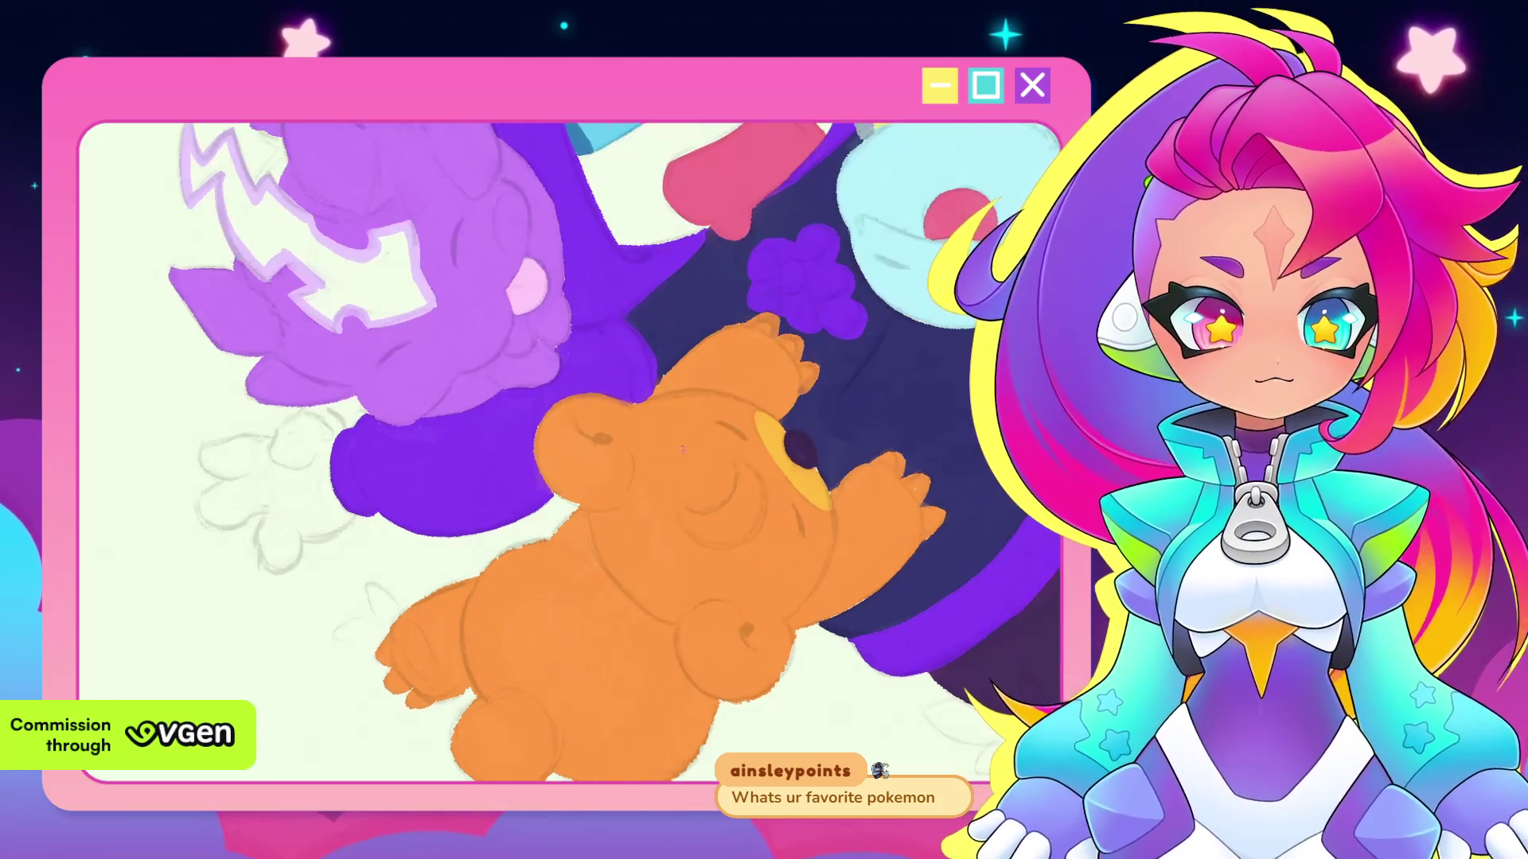
scroll(689, 547, "down", 2)
scroll(689, 547, "down", 1)
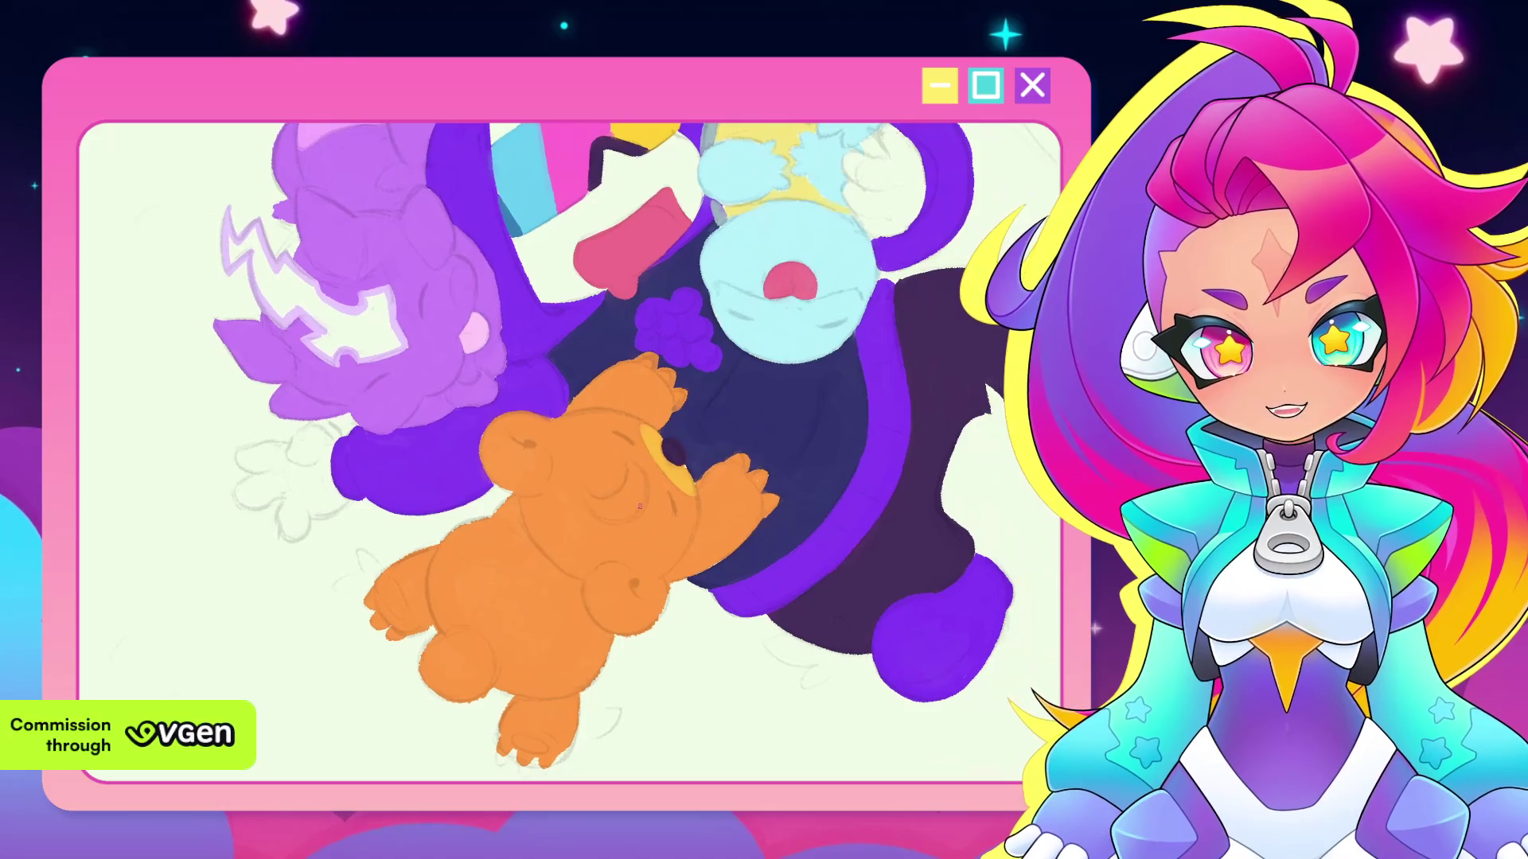
scroll(646, 489, "down", 1)
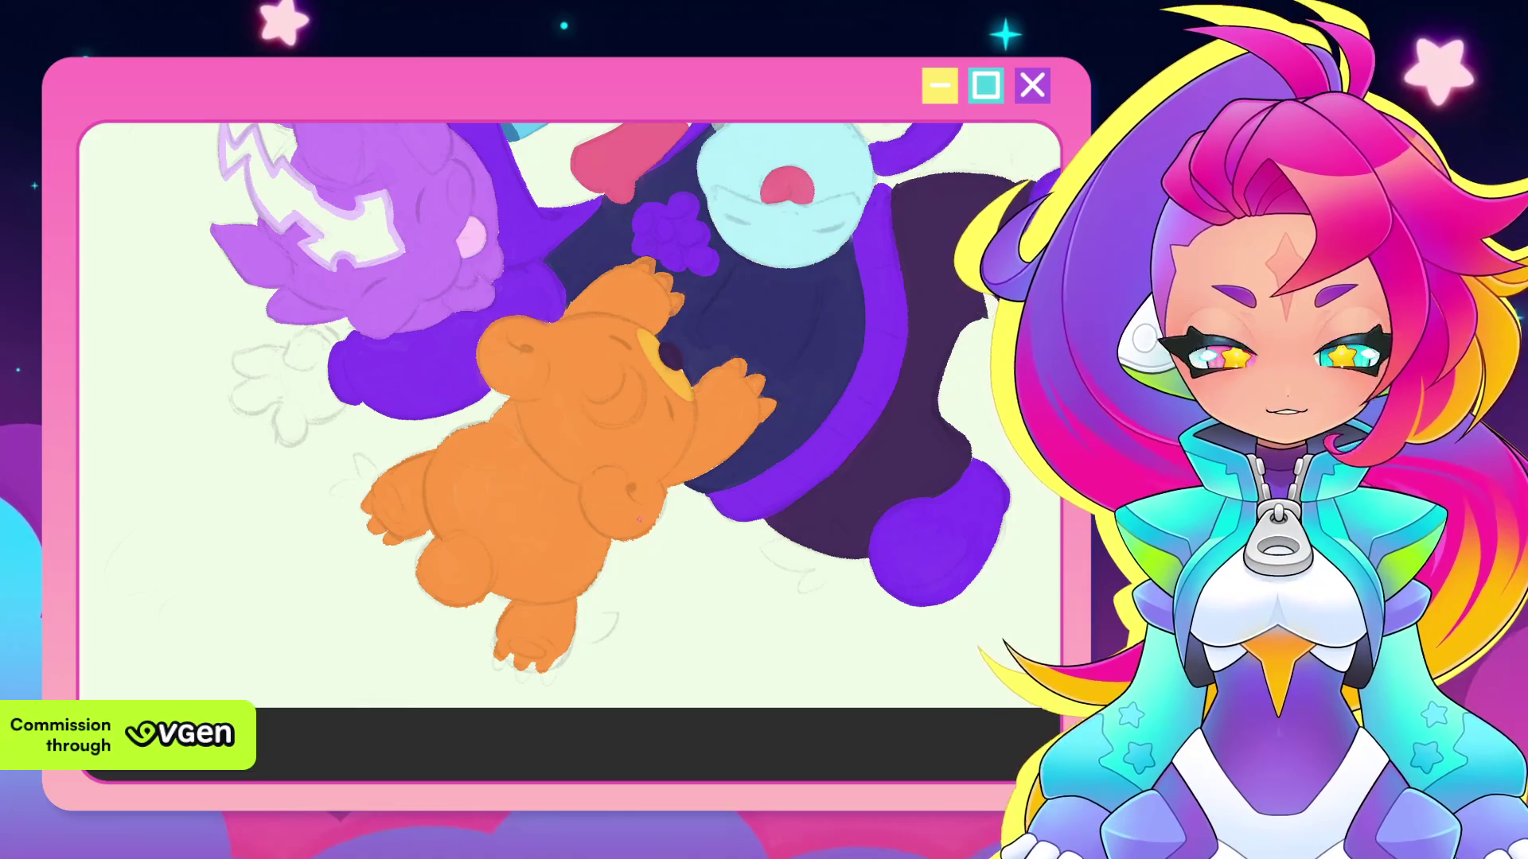
scroll(641, 503, "up", 2)
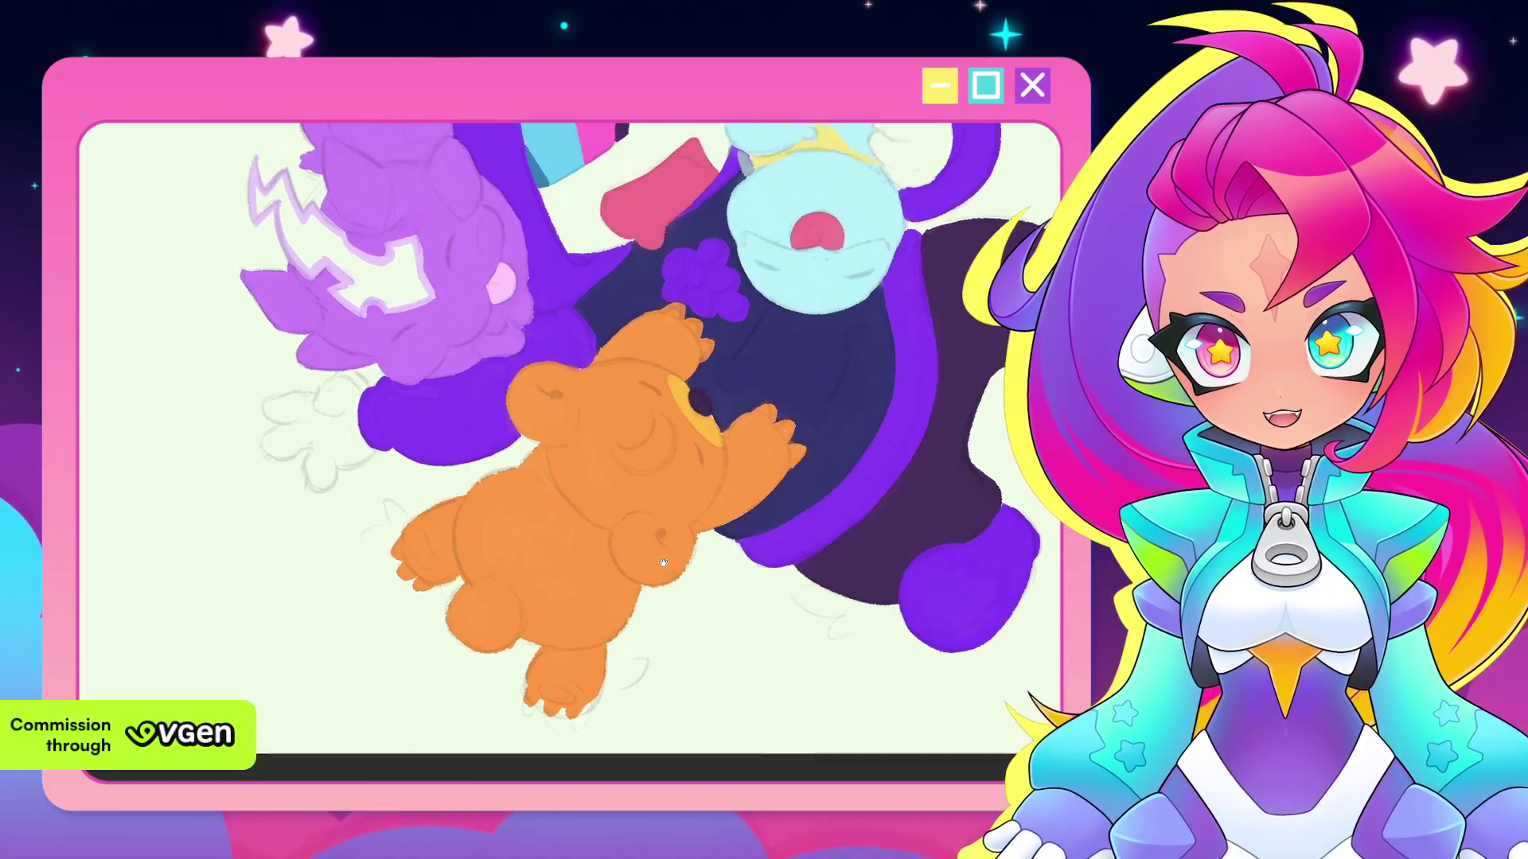
scroll(621, 549, "up", 1)
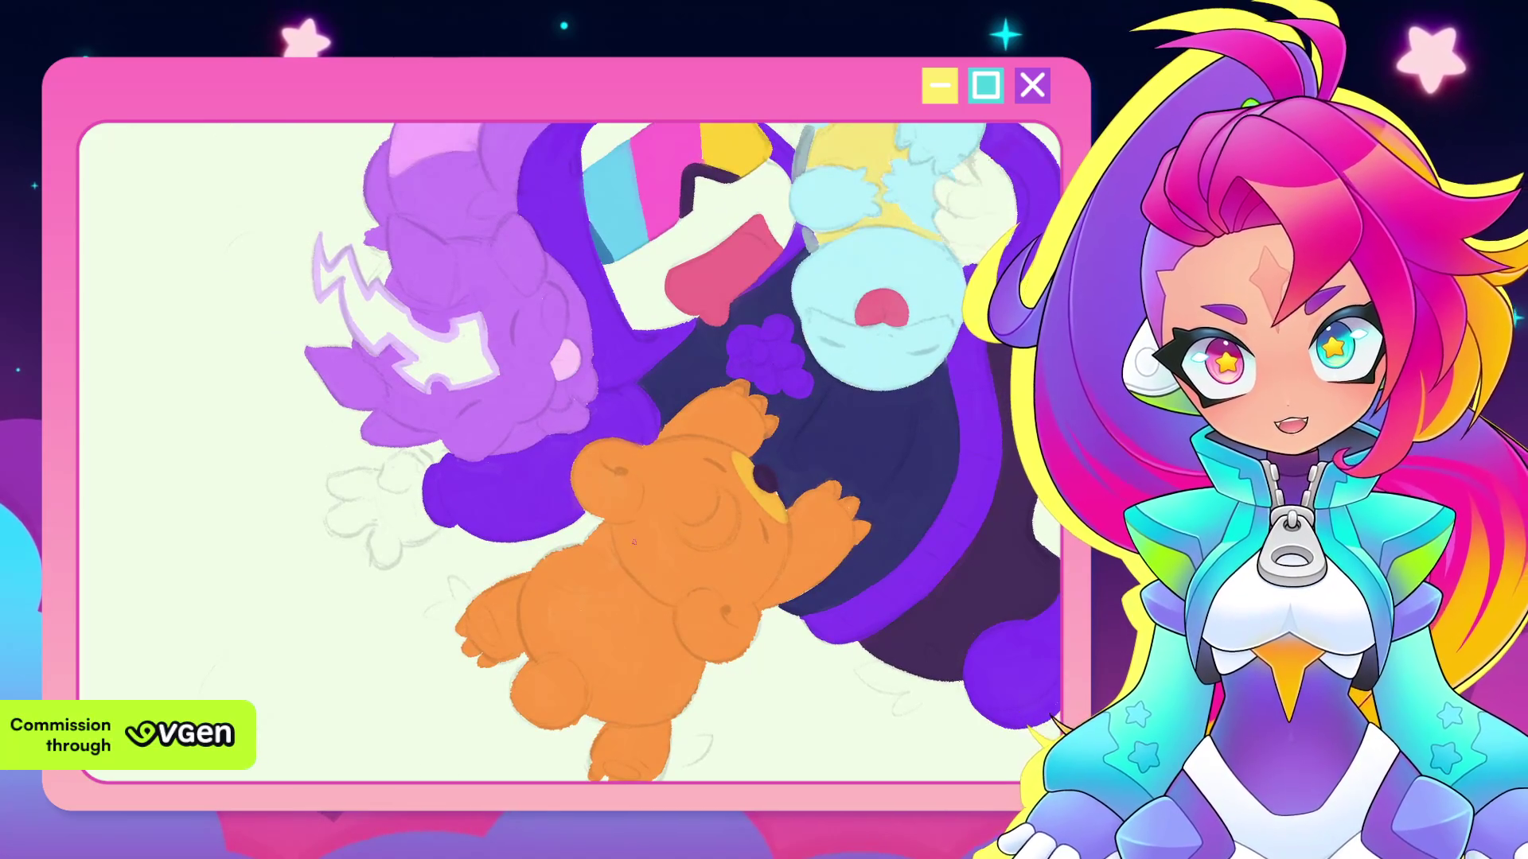
scroll(554, 373, "up", 2)
left_click_drag(554, 373, 630, 540)
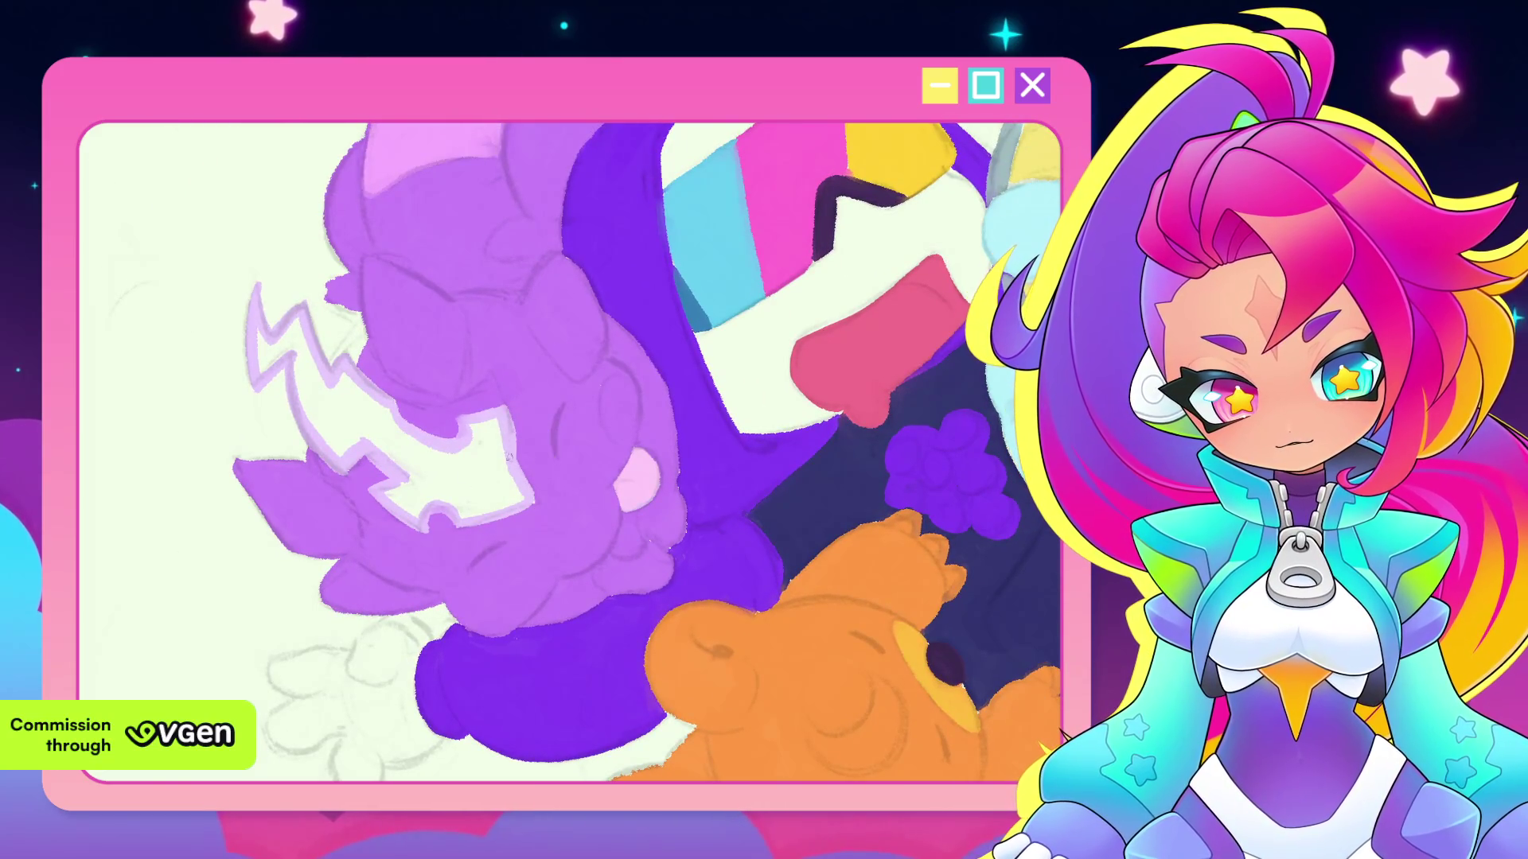
left_click_drag(511, 476, 483, 375)
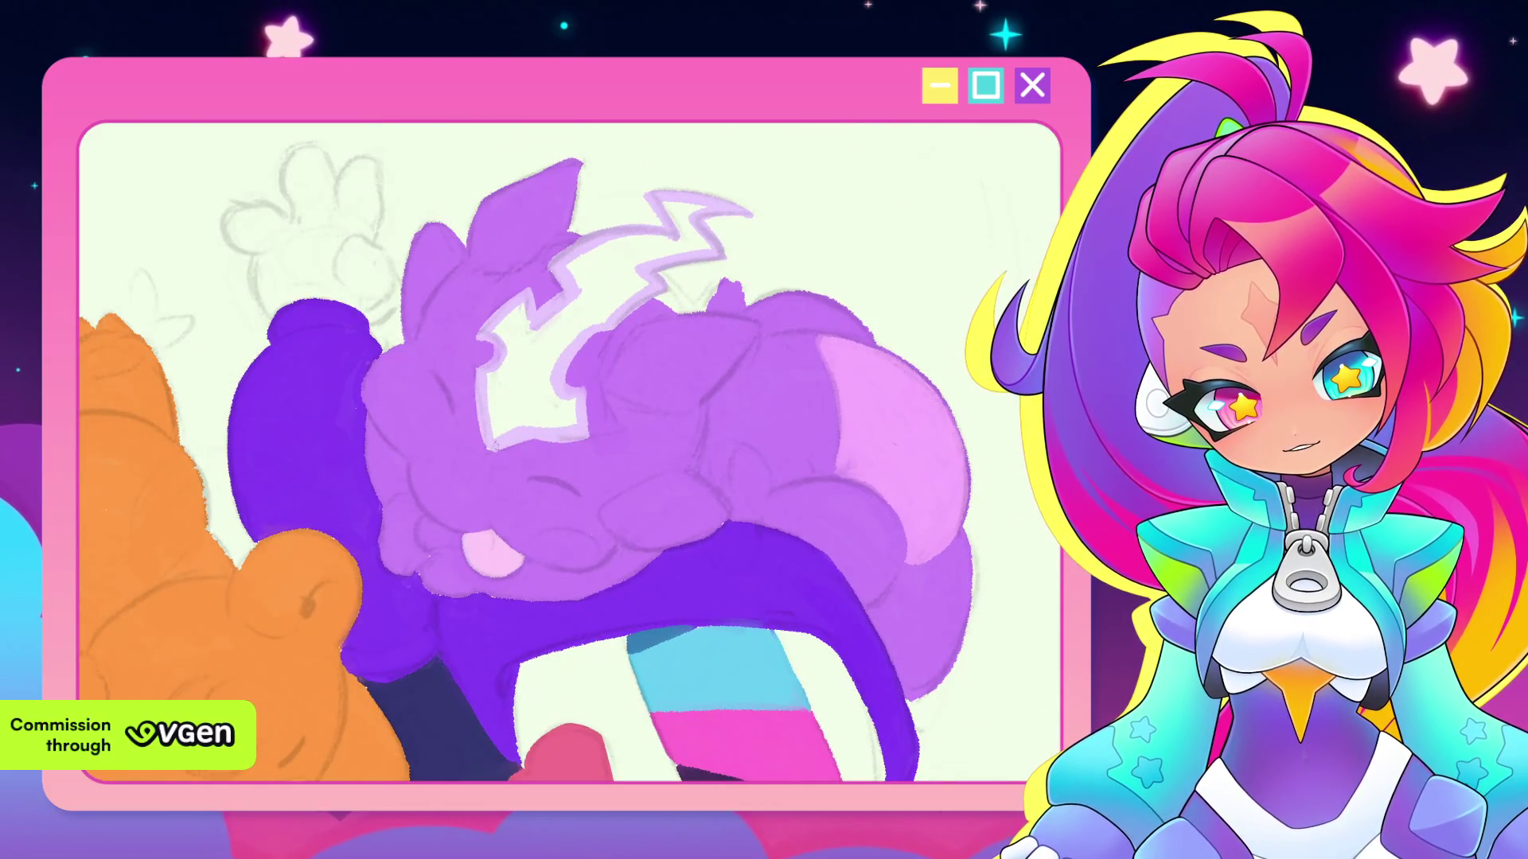
left_click_drag(614, 295, 485, 398)
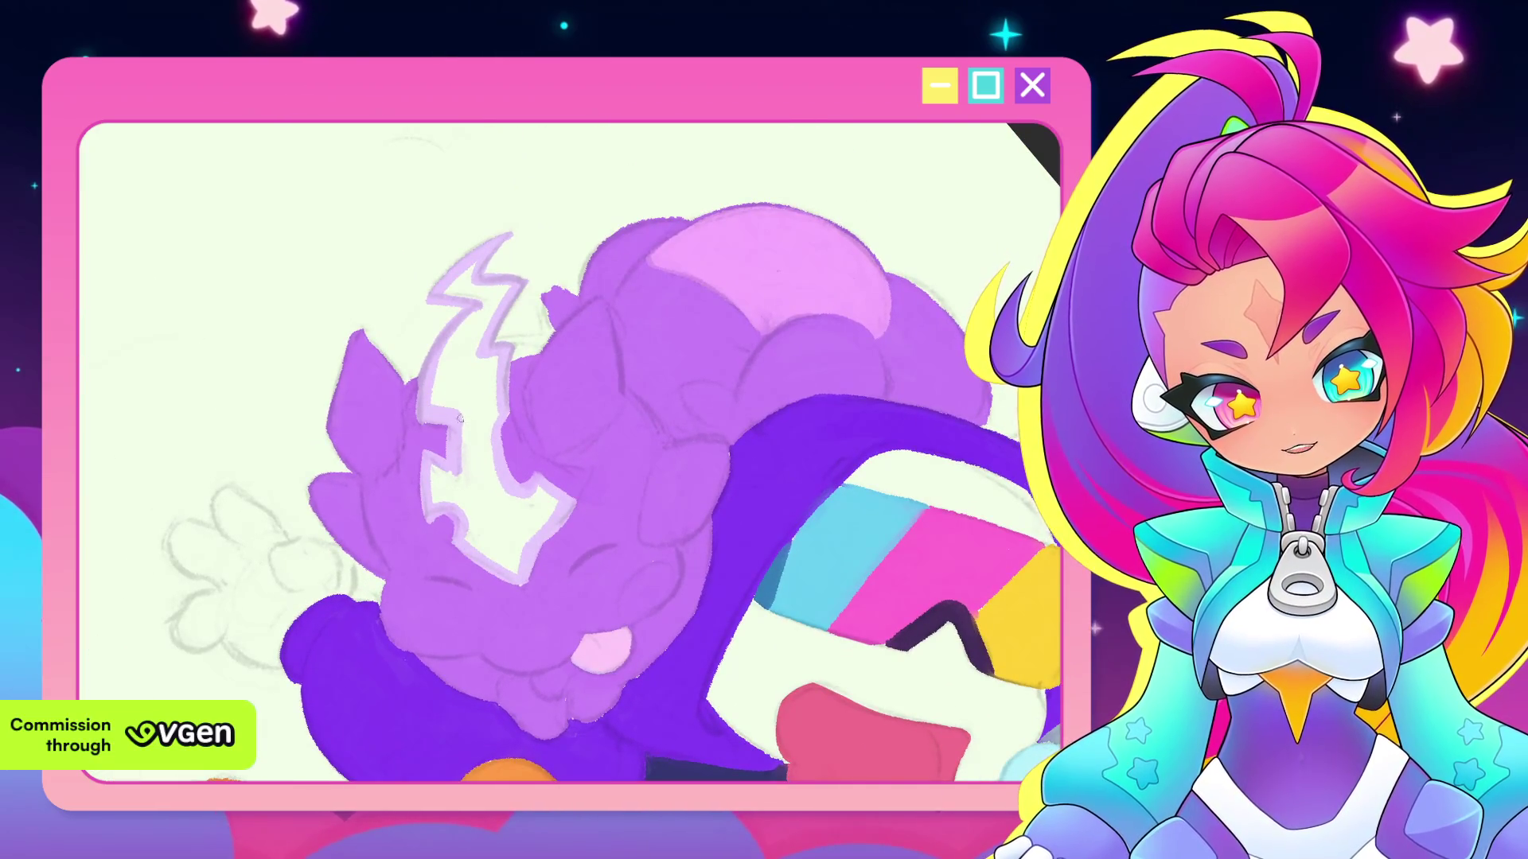
left_click_drag(429, 457, 487, 402)
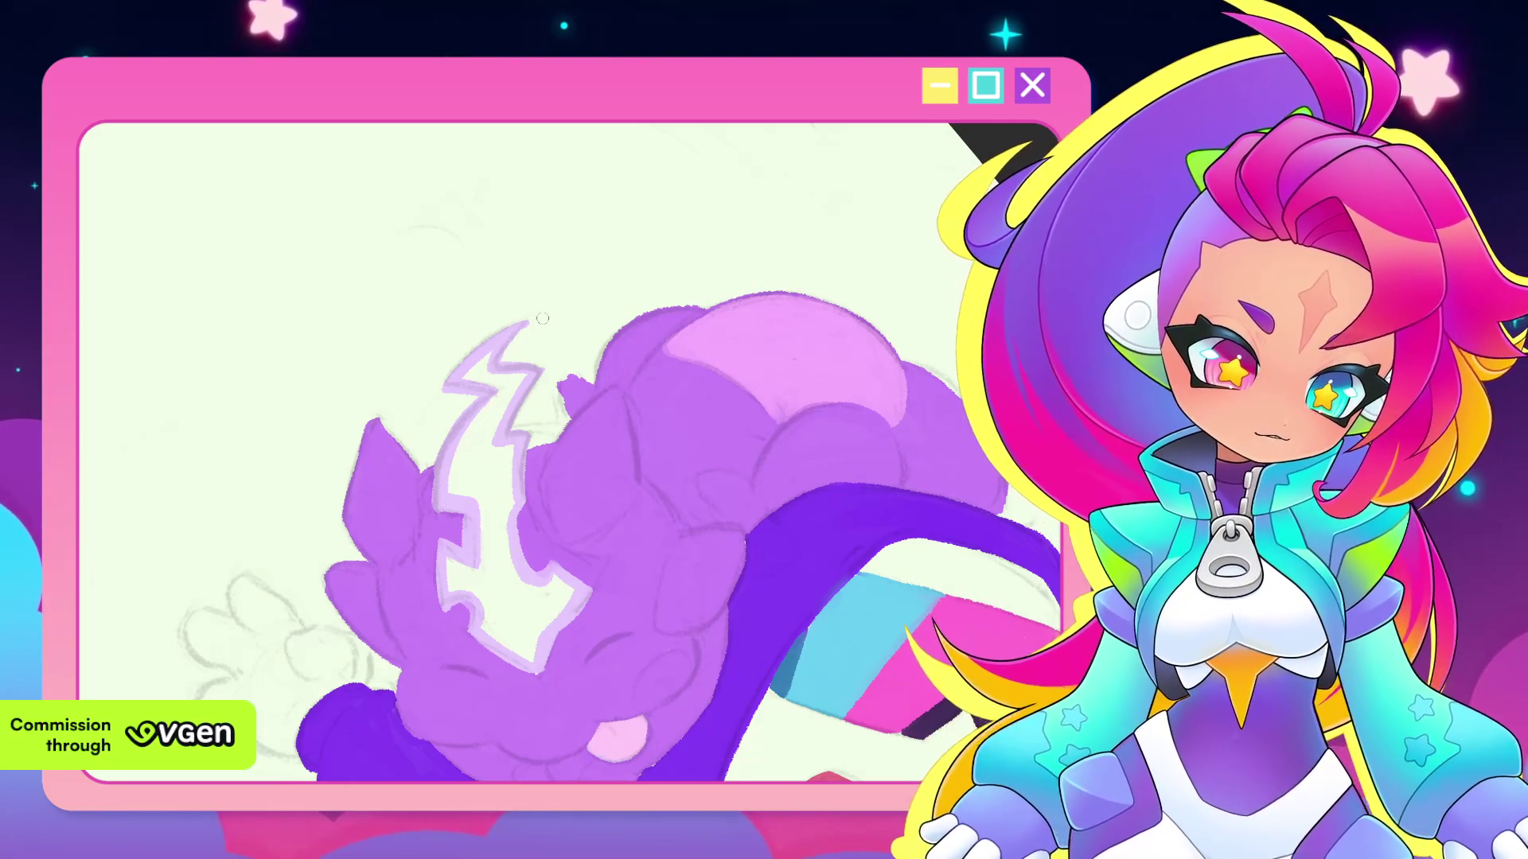
mouse_move(526, 323)
left_mouse_down()
mouse_move(658, 484)
mouse_move(509, 414)
mouse_move(641, 445)
left_mouse_up()
mouse_move(650, 503)
left_mouse_down()
mouse_move(641, 383)
mouse_move(636, 445)
left_mouse_up()
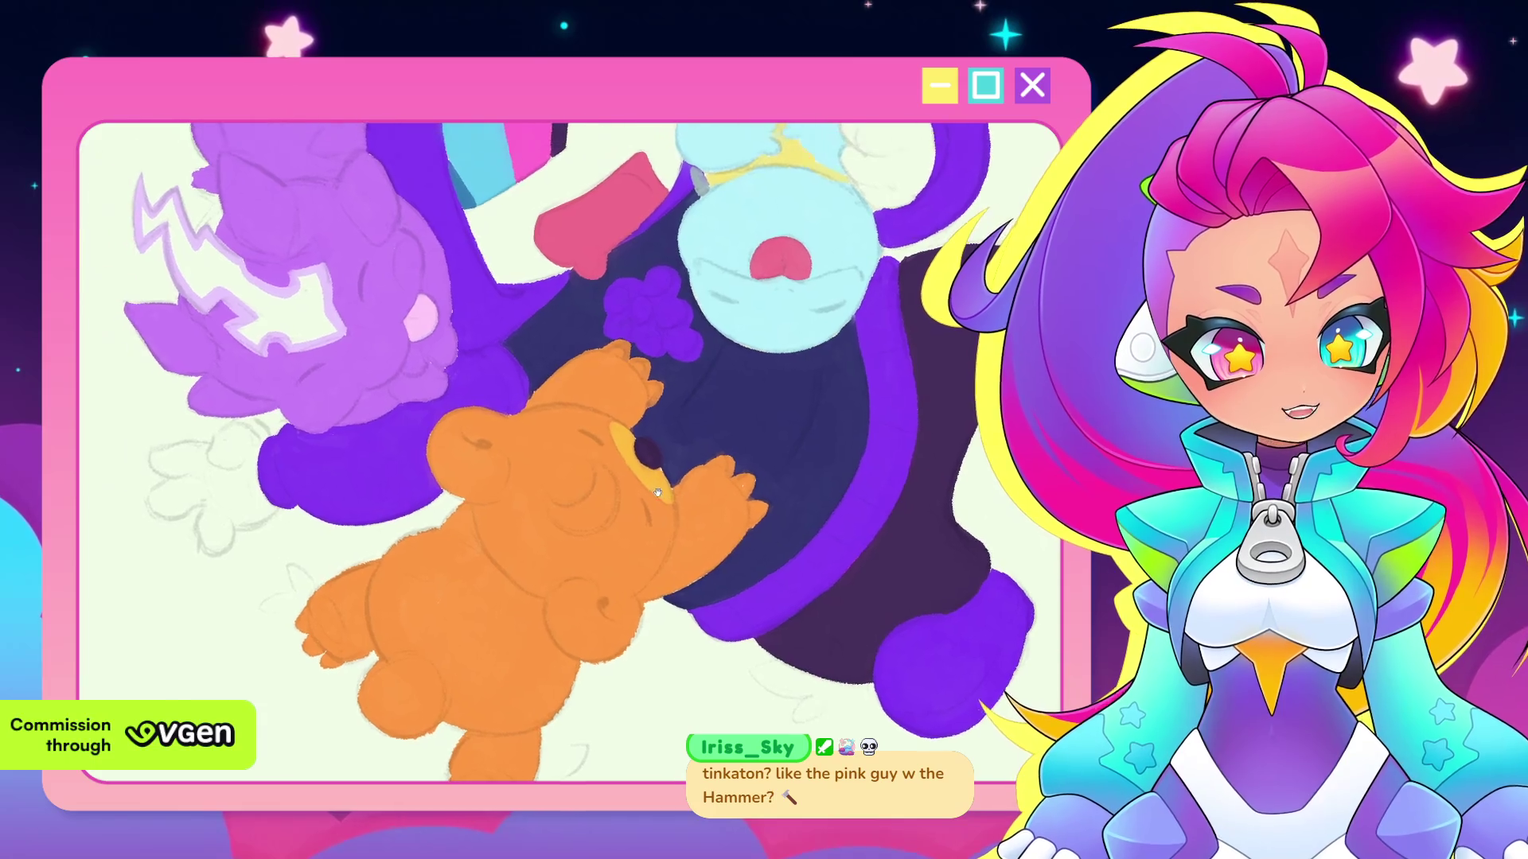
scroll(620, 451, "down", 5)
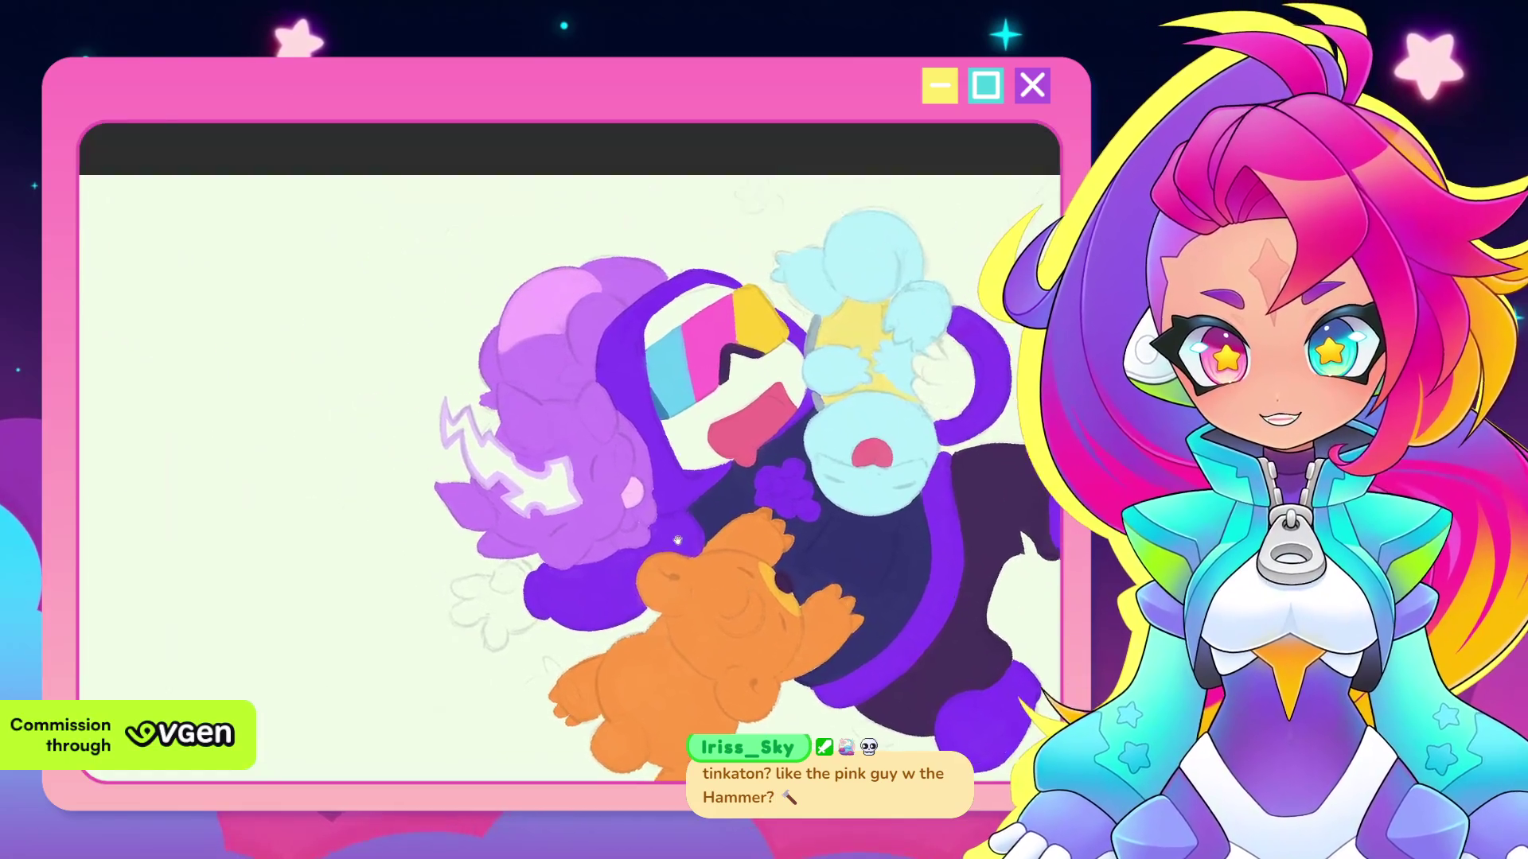
mouse_move(678, 541)
left_mouse_down()
mouse_move(491, 522)
mouse_move(464, 471)
left_mouse_up()
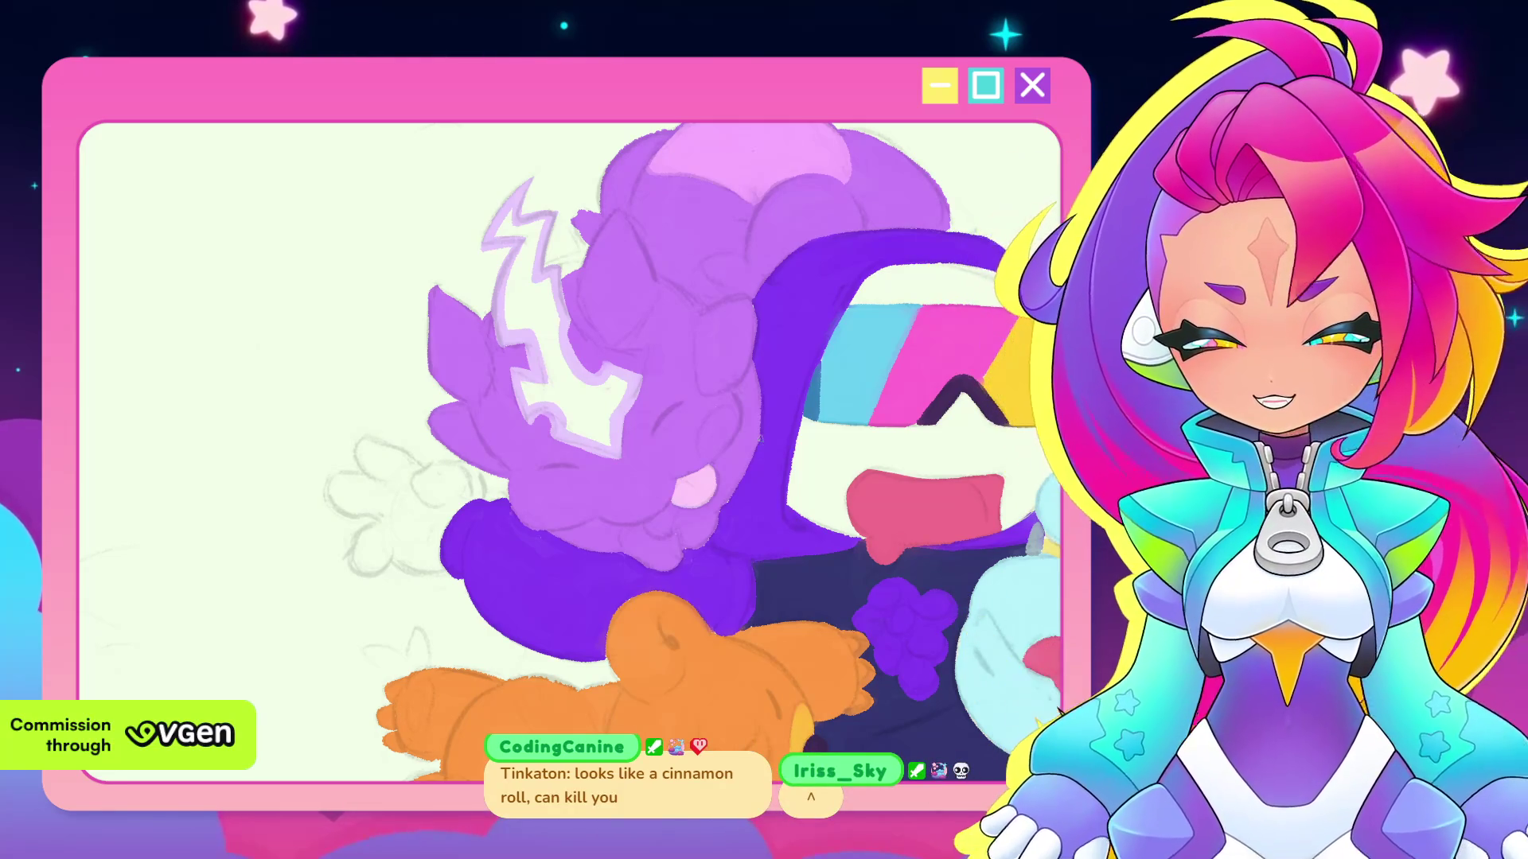
scroll(783, 408, "up", 5)
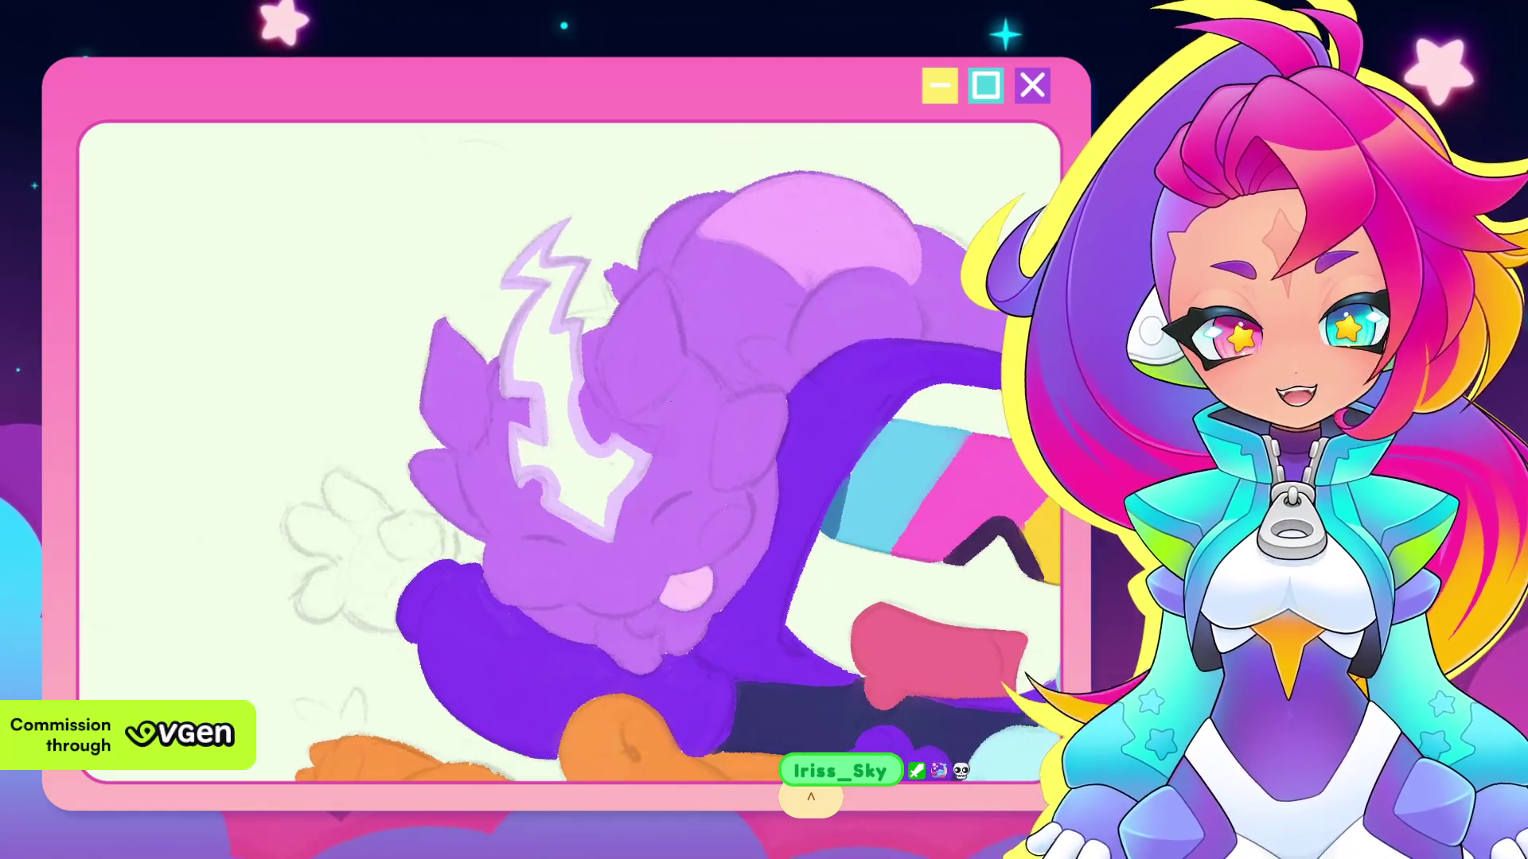
left_click_drag(639, 351, 584, 341)
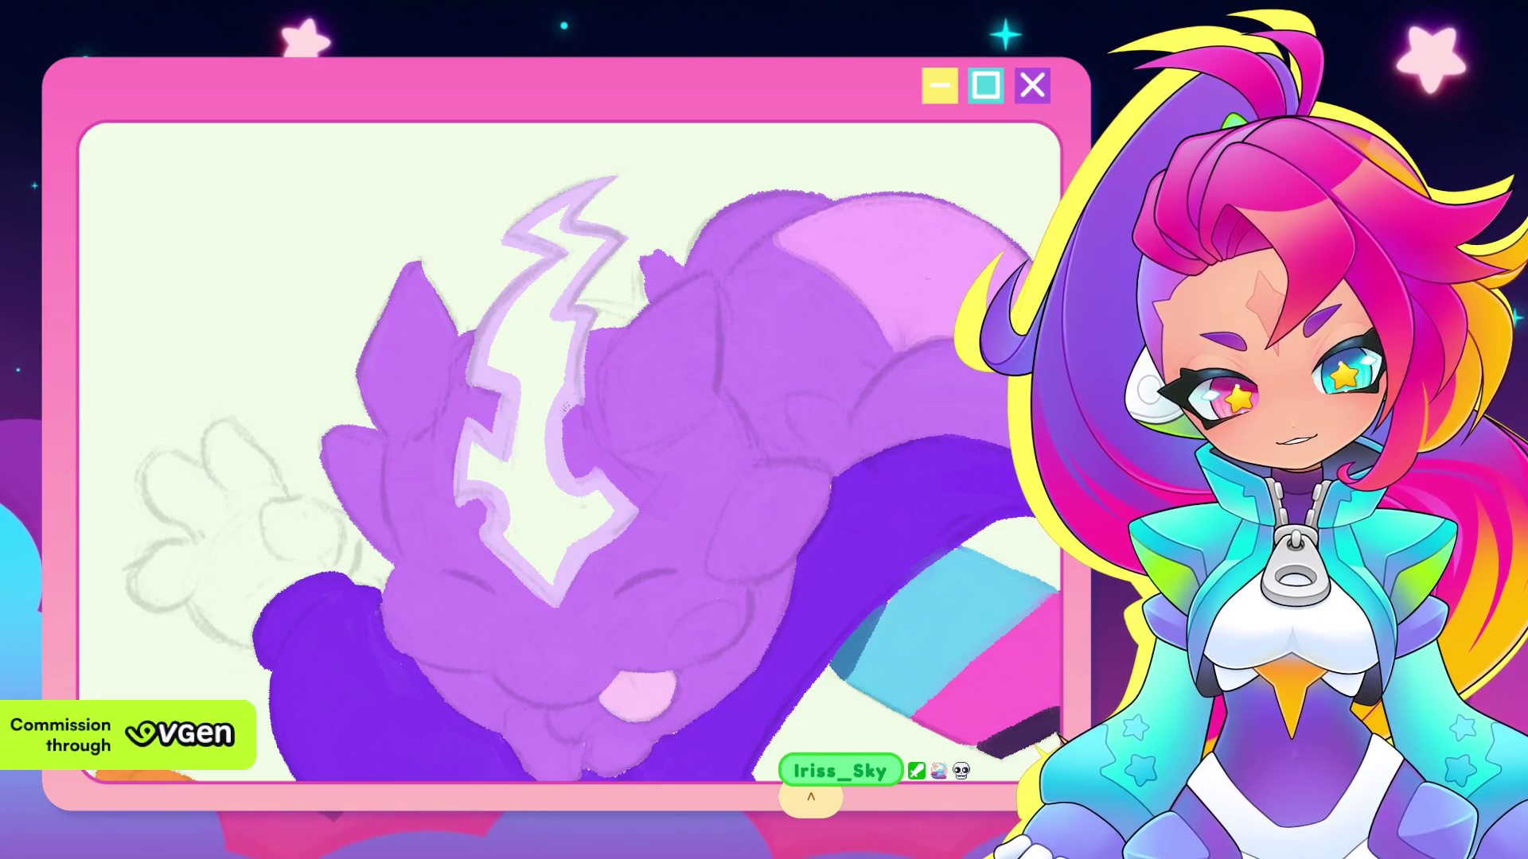
scroll(557, 427, "down", 3)
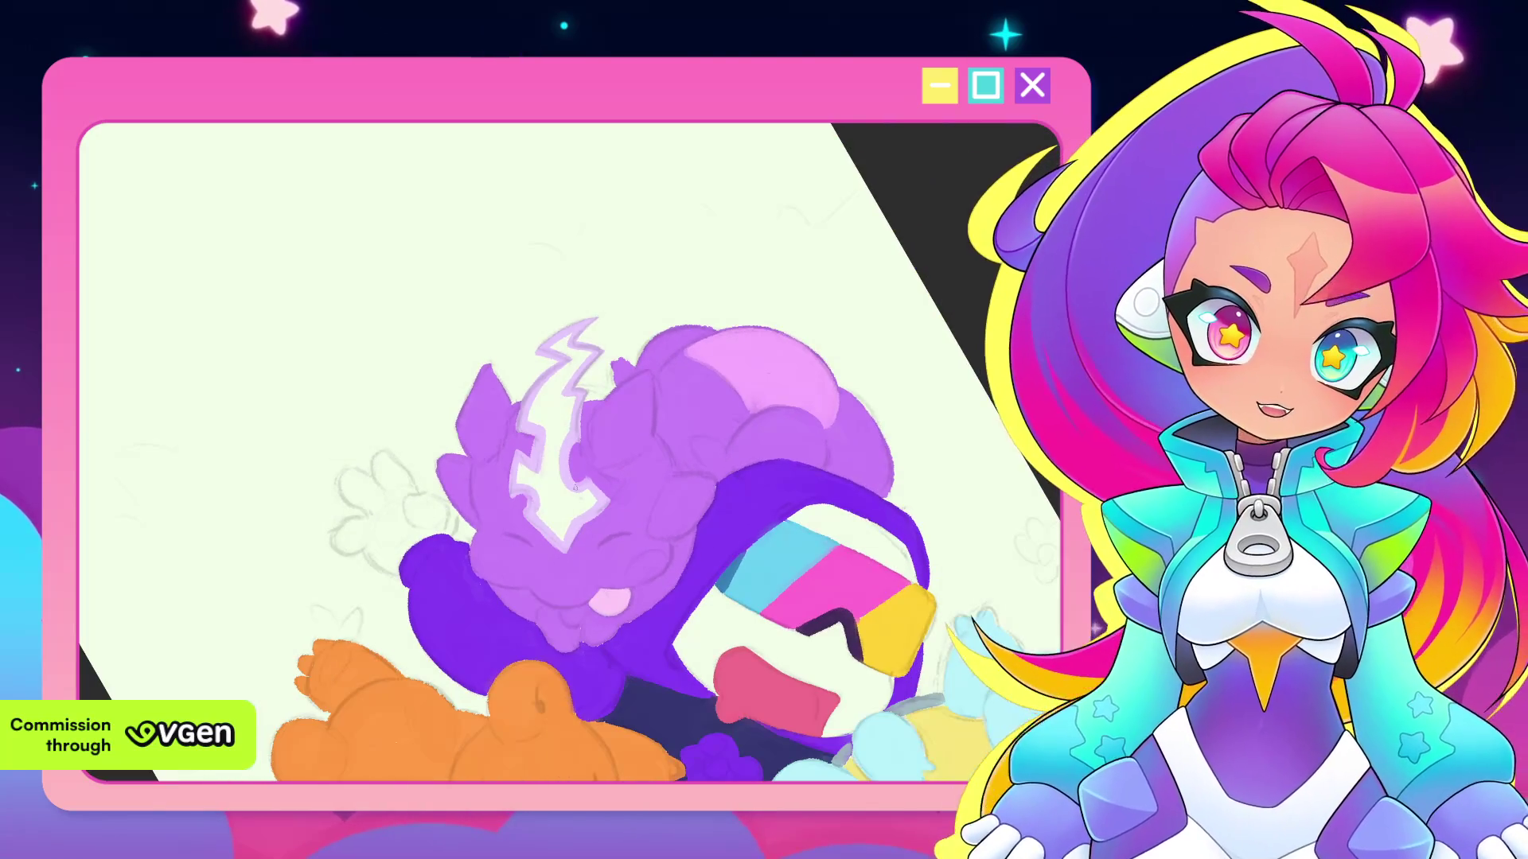
scroll(738, 351, "up", 4)
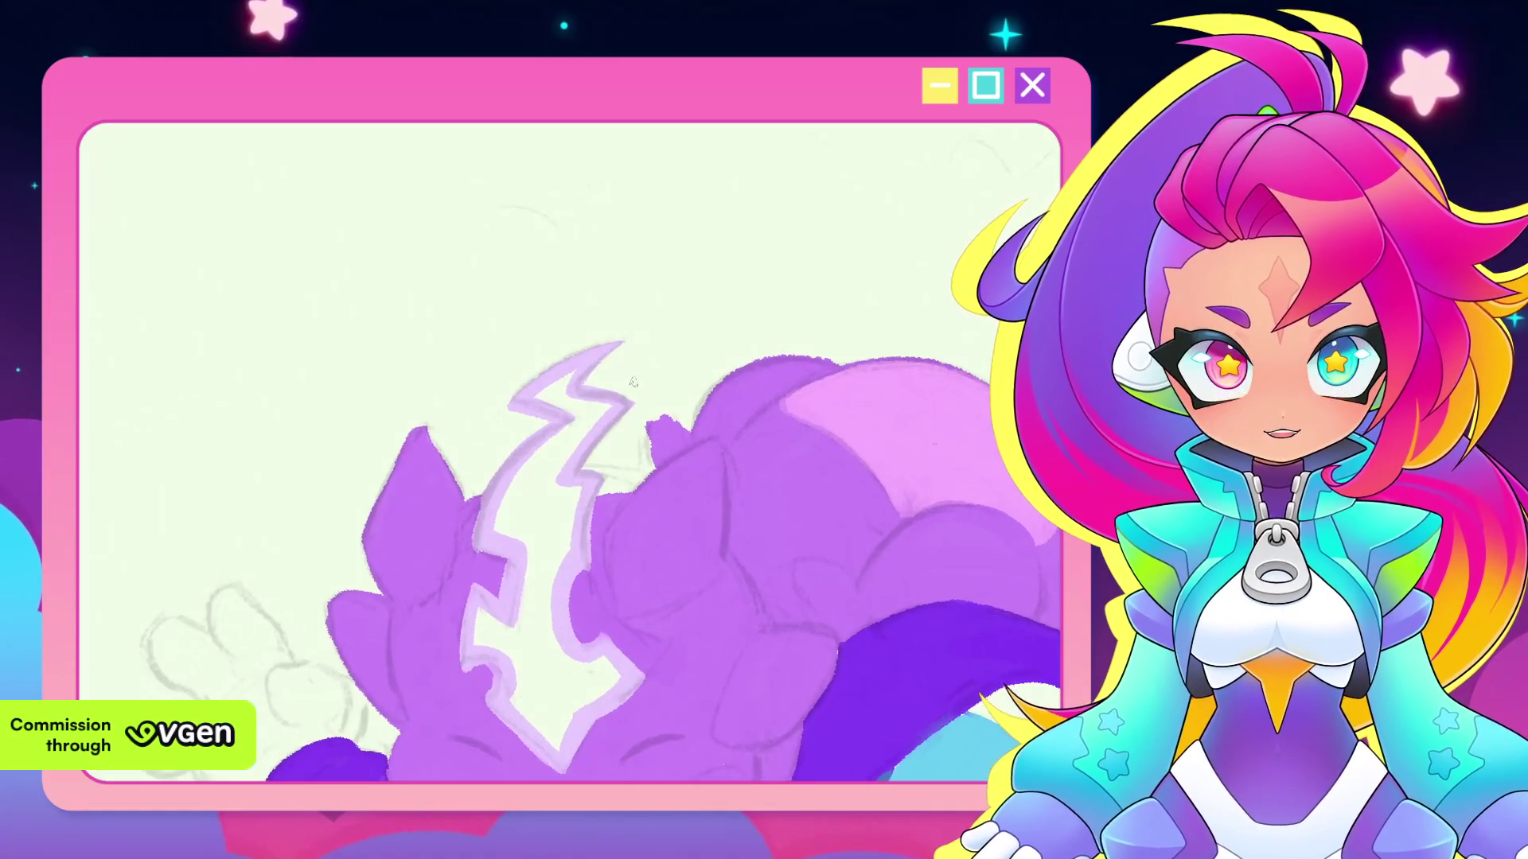
scroll(665, 497, "down", 1)
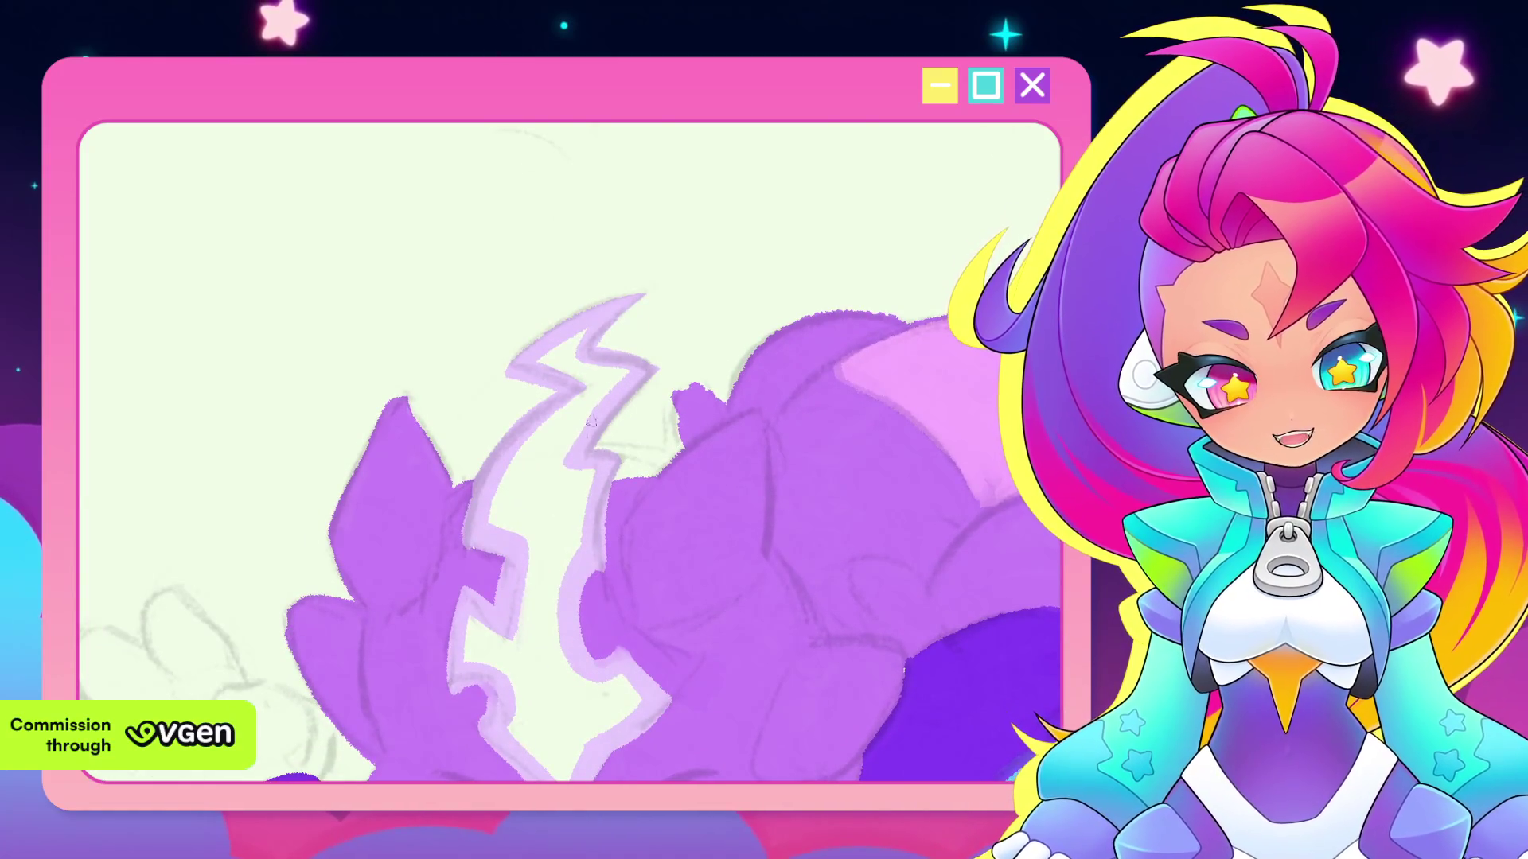
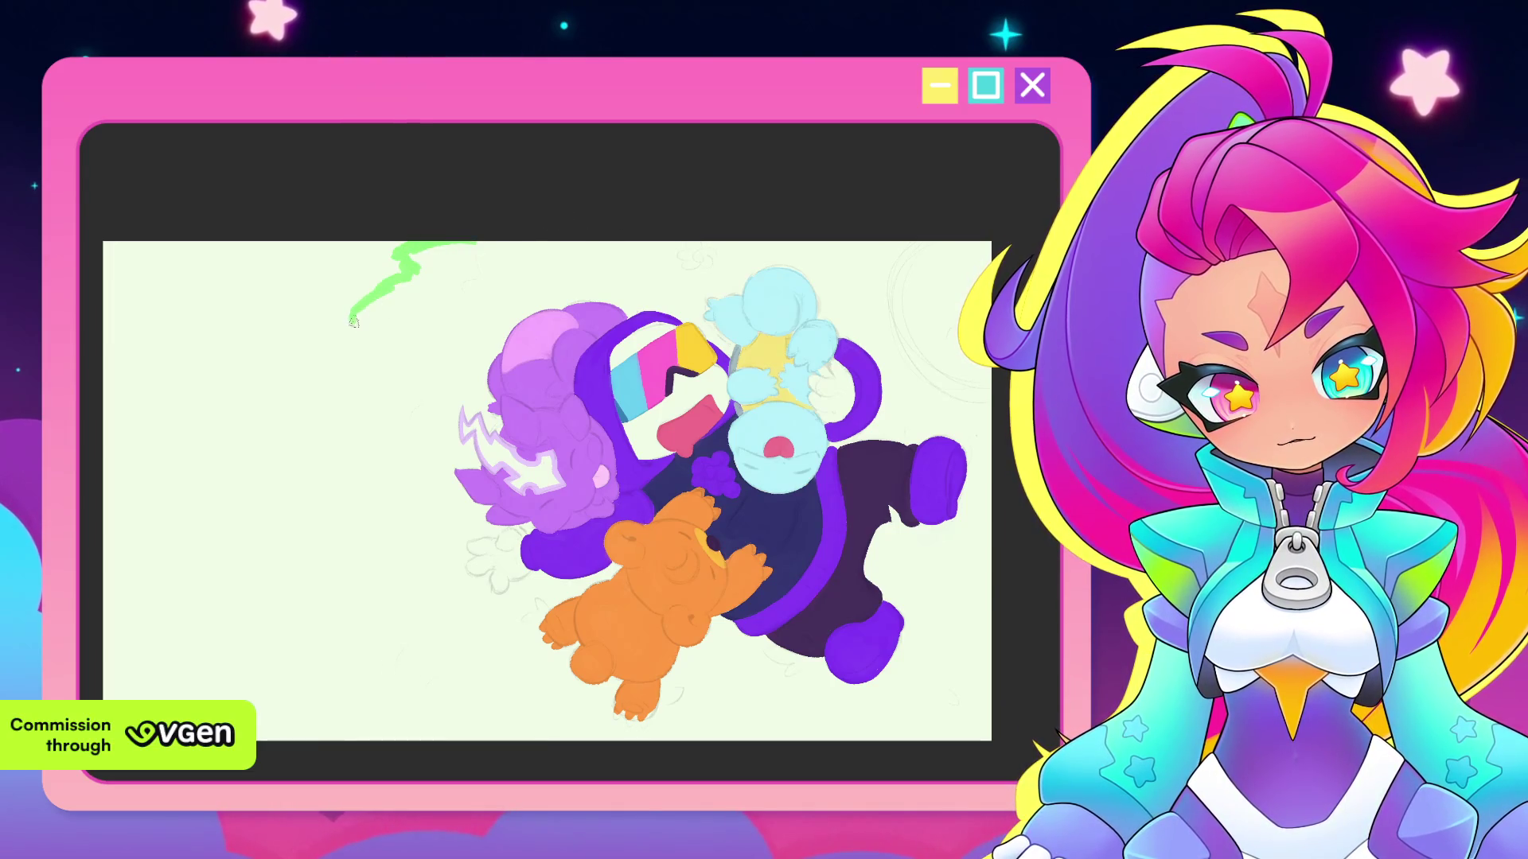
Sketch trial green zigzag strokes at the canvas's top-left, then undo them
left_click_drag(369, 347, 271, 497)
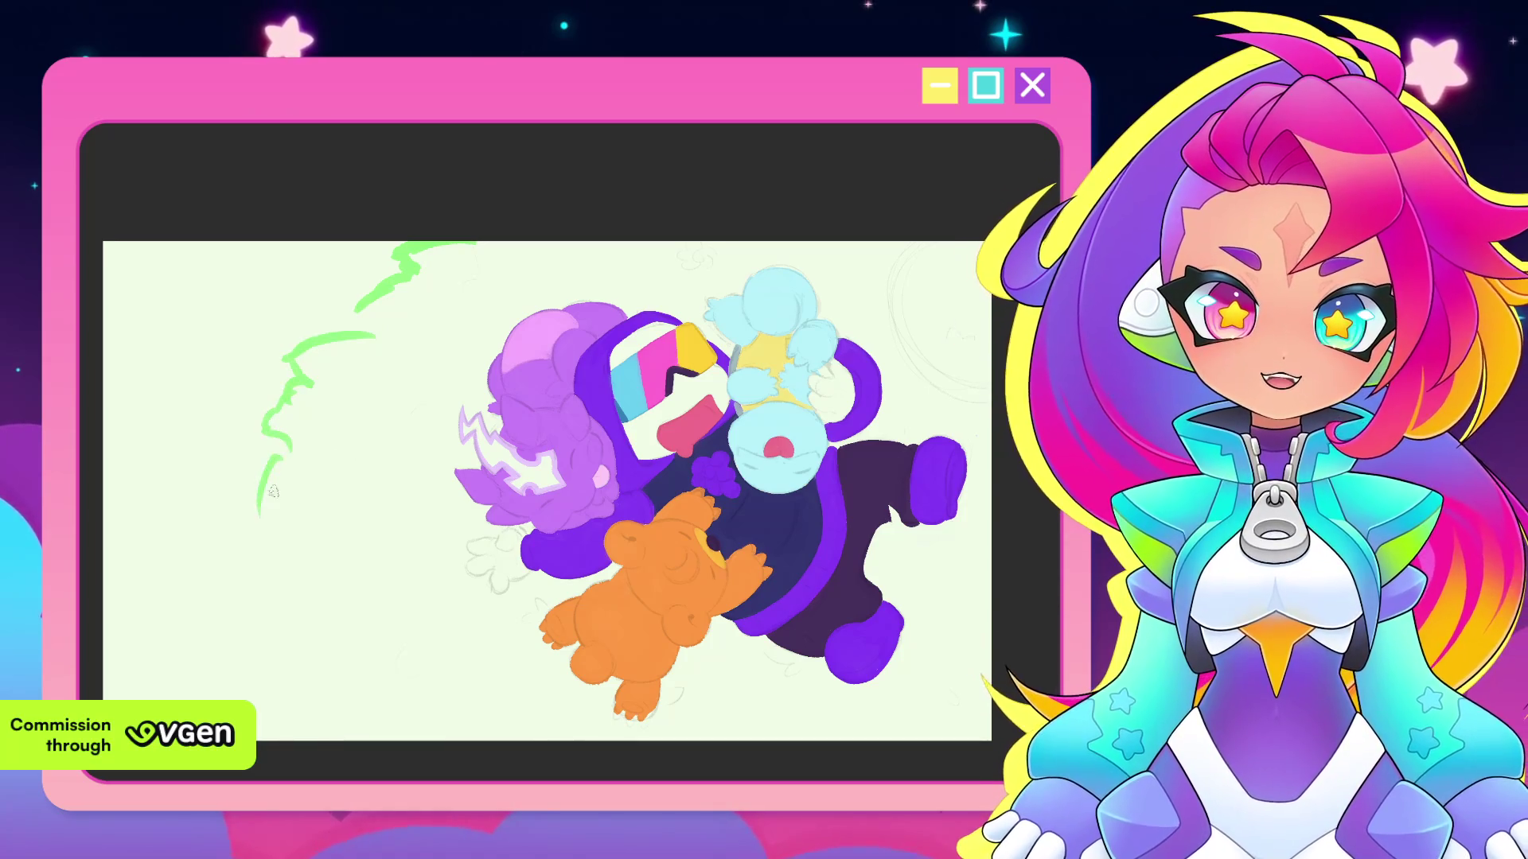
left_click_drag(318, 574, 348, 641)
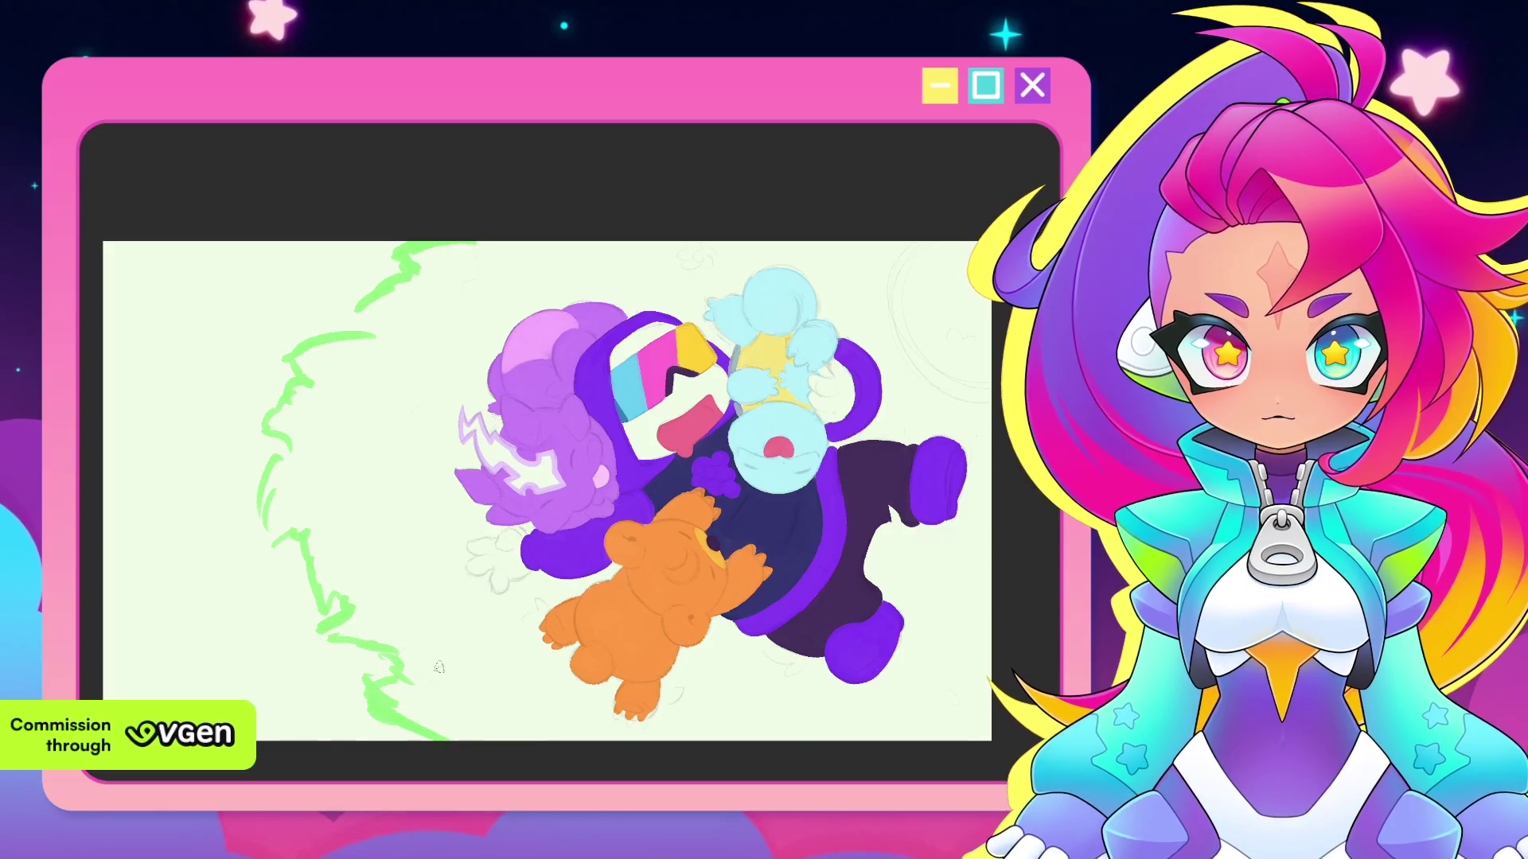
key("ctrl+z")
key("ctrl+z")
key("ctrl+z")
key("ctrl+z")
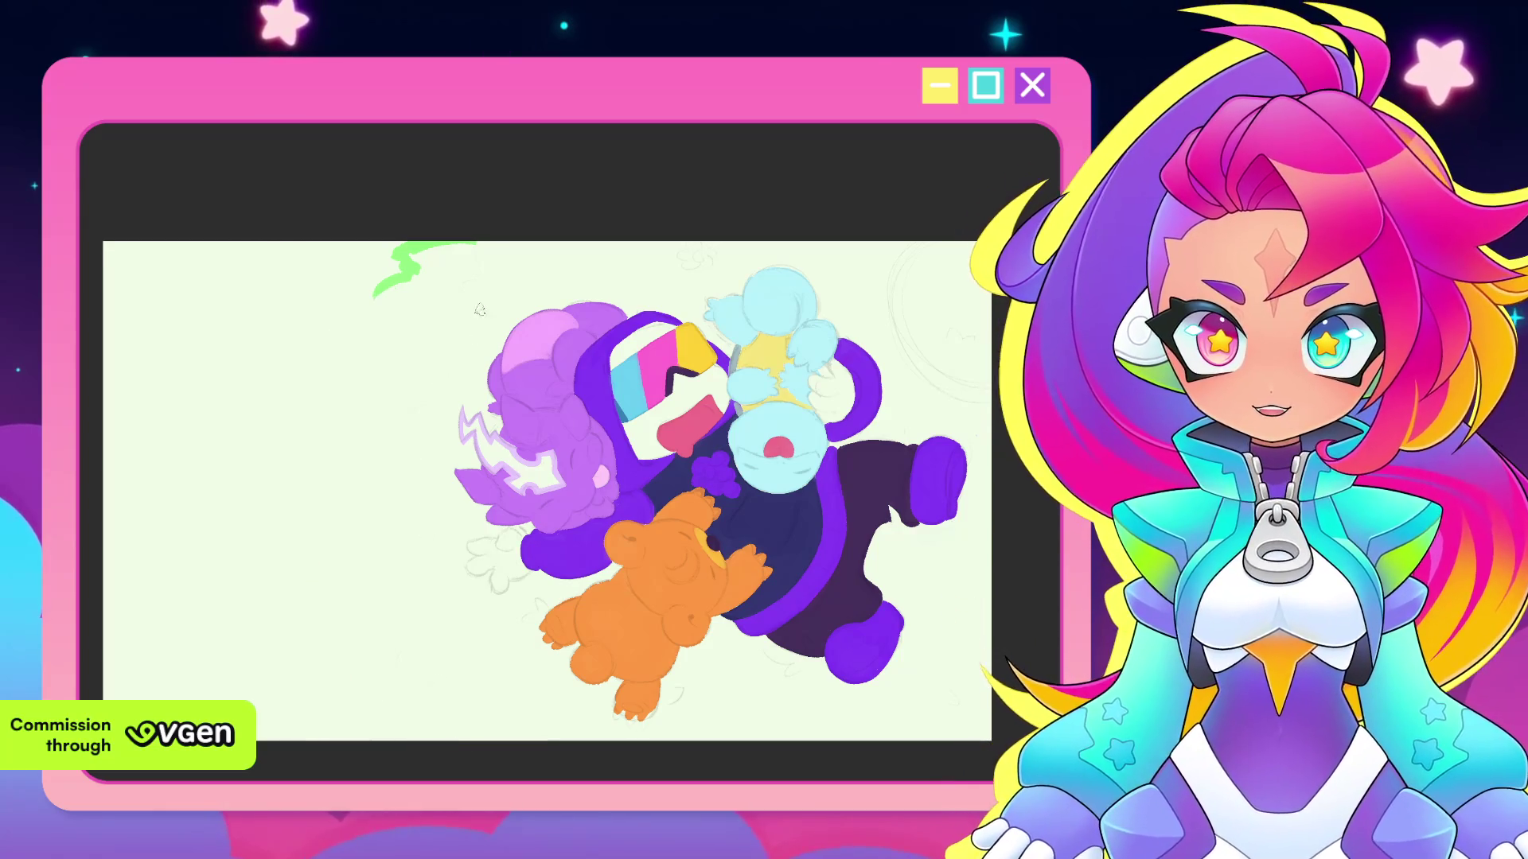
key("ctrl+z")
Draw a large green arc left of the characters, fill it green, then undo both
left_click_drag(470, 243, 374, 738)
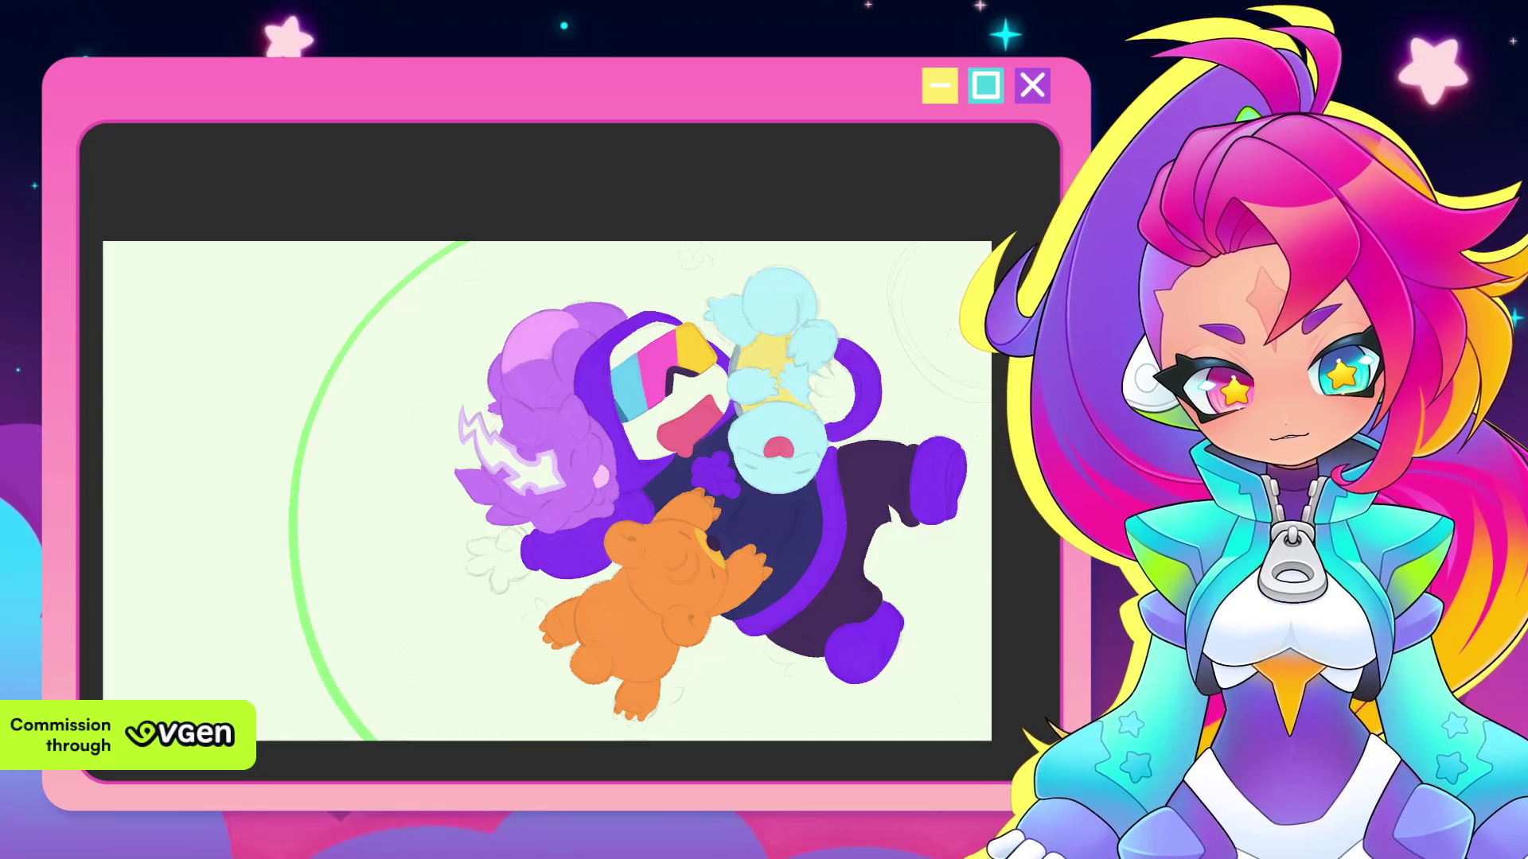
left_click(980, 412)
scroll(979, 413, "down", 2)
scroll(974, 422, "down", 1)
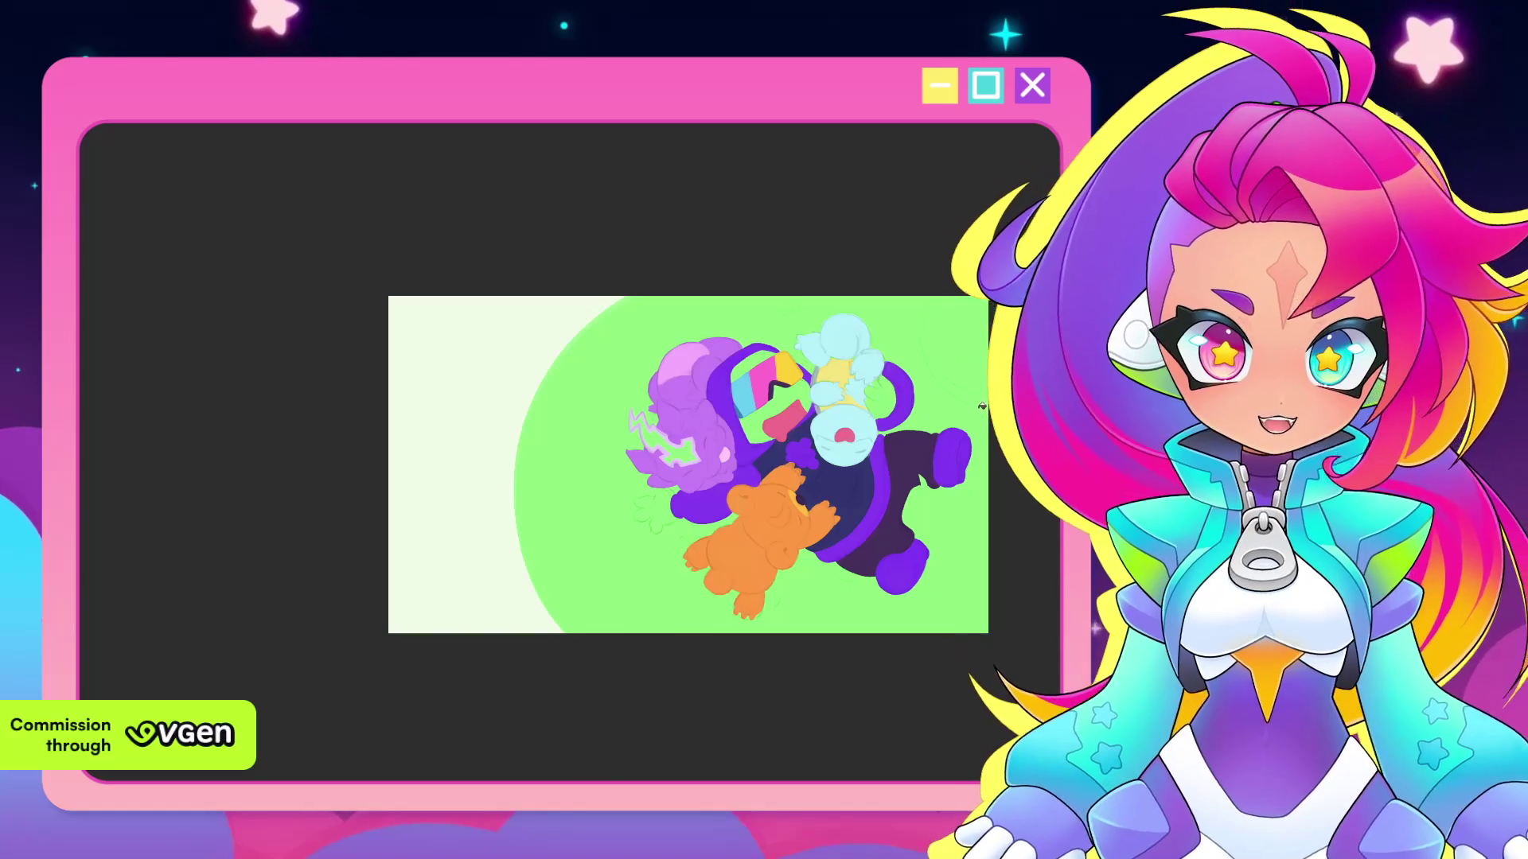
left_click_drag(971, 436, 886, 470)
key("ctrl+z")
key("ctrl+z")
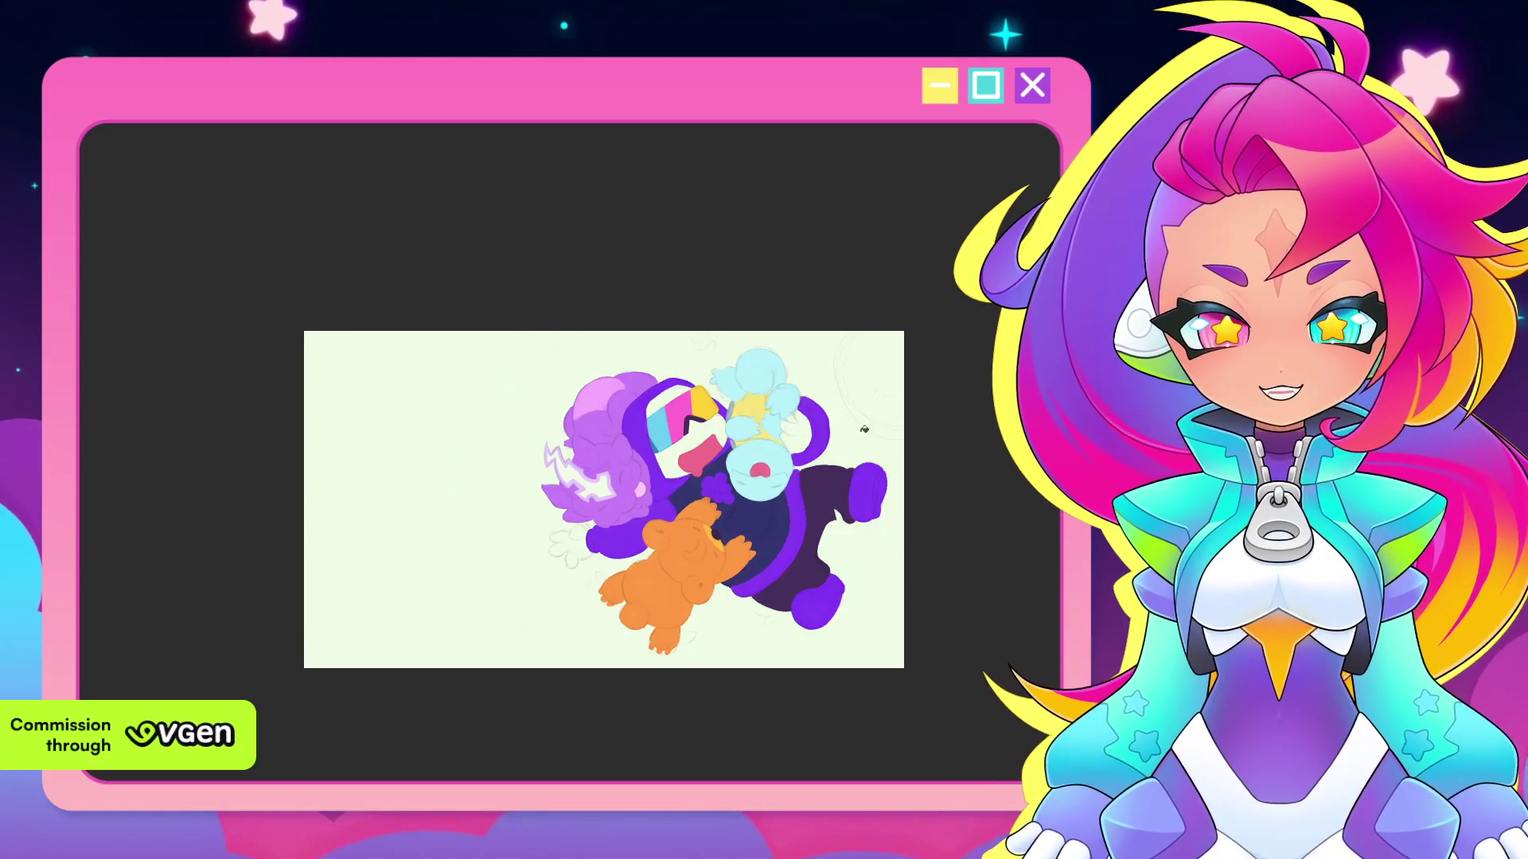
Draw a green stroke down the left, then undo its stray zigzag segments
mouse_move(540, 338)
left_mouse_down()
mouse_move(459, 430)
mouse_move(438, 485)
mouse_move(457, 567)
left_mouse_up()
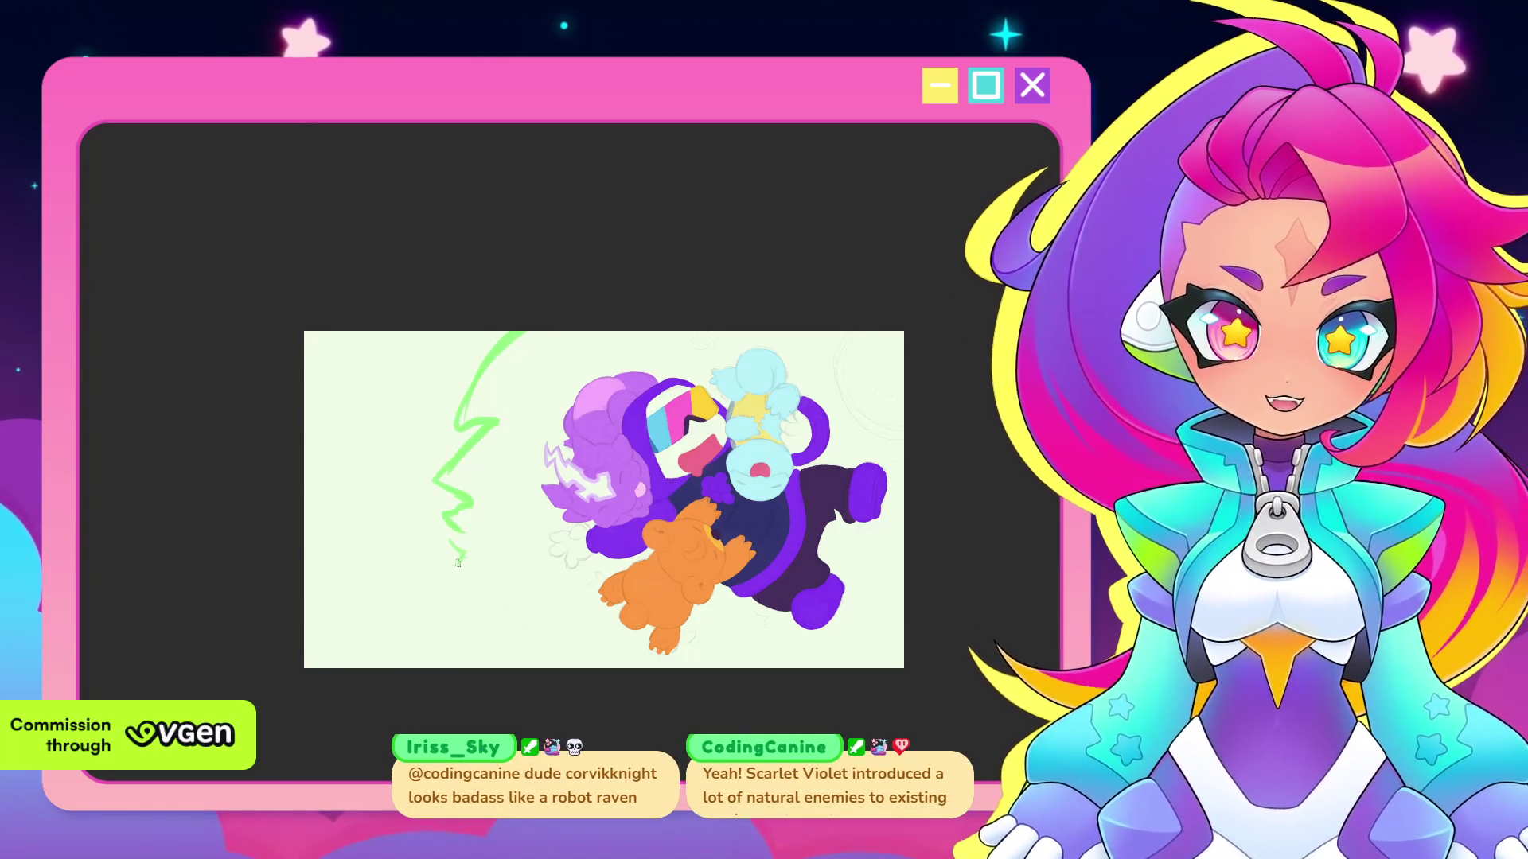
key("ctrl+z")
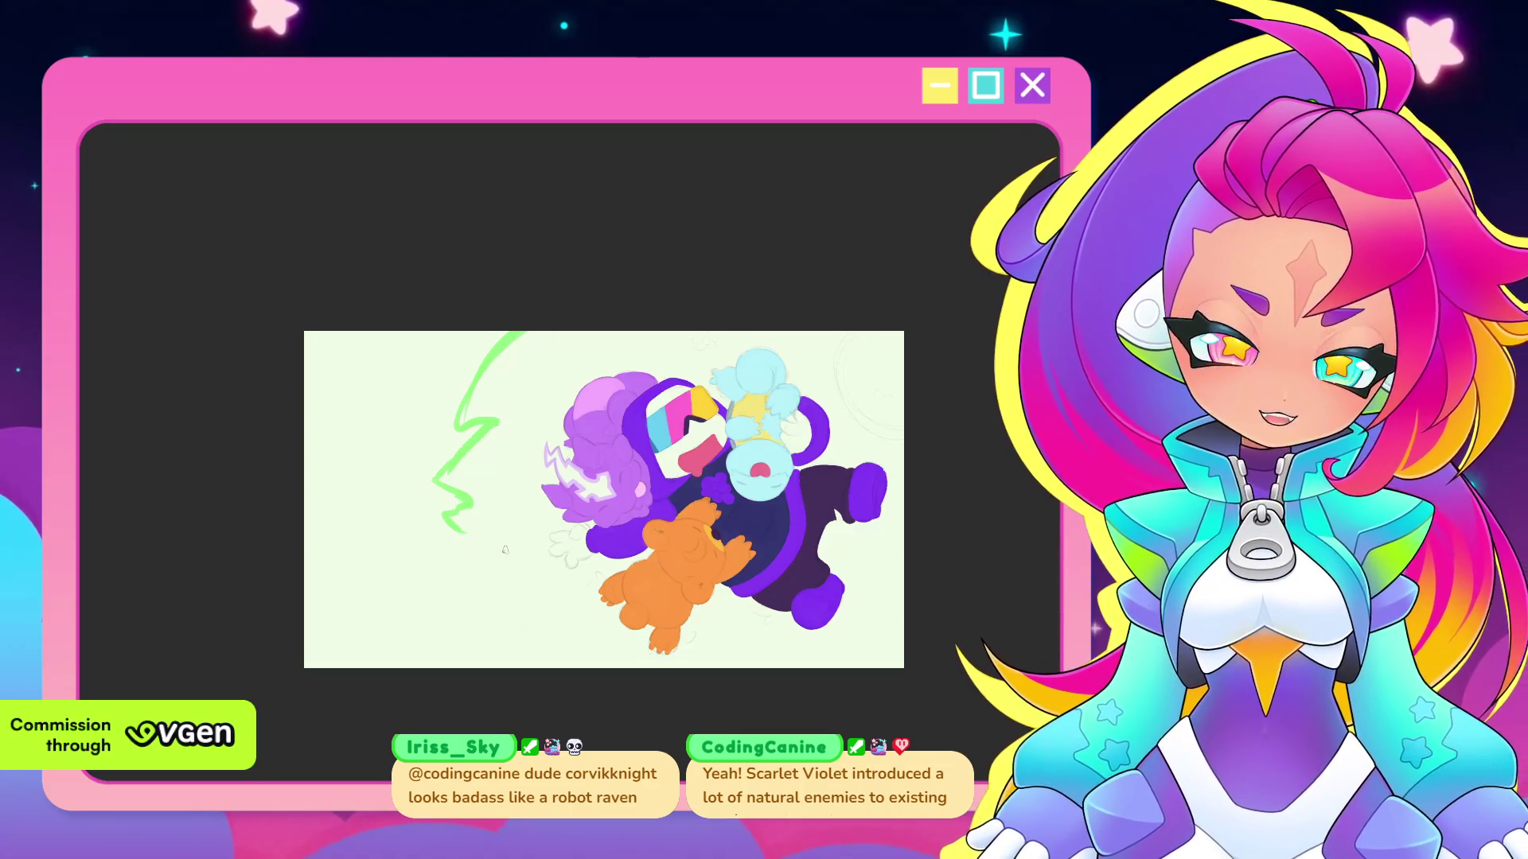
key("ctrl+z")
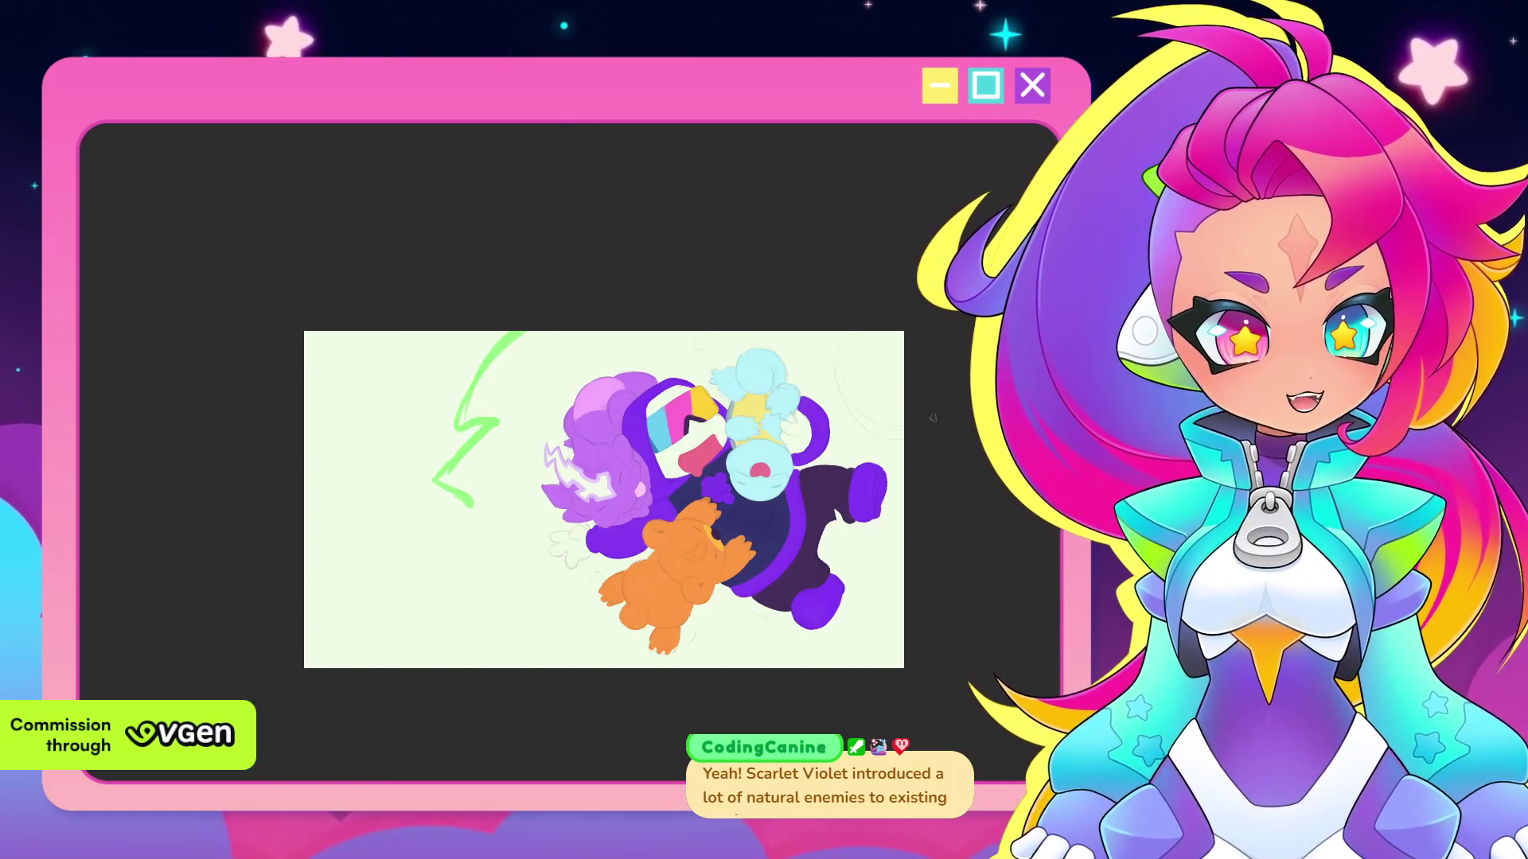
Draw a green wavy cloud-edged outline from the canvas top down to its bottom edge
scroll(930, 391, "up", 1)
left_click_drag(930, 391, 1058, 416)
scroll(694, 454, "up", 2)
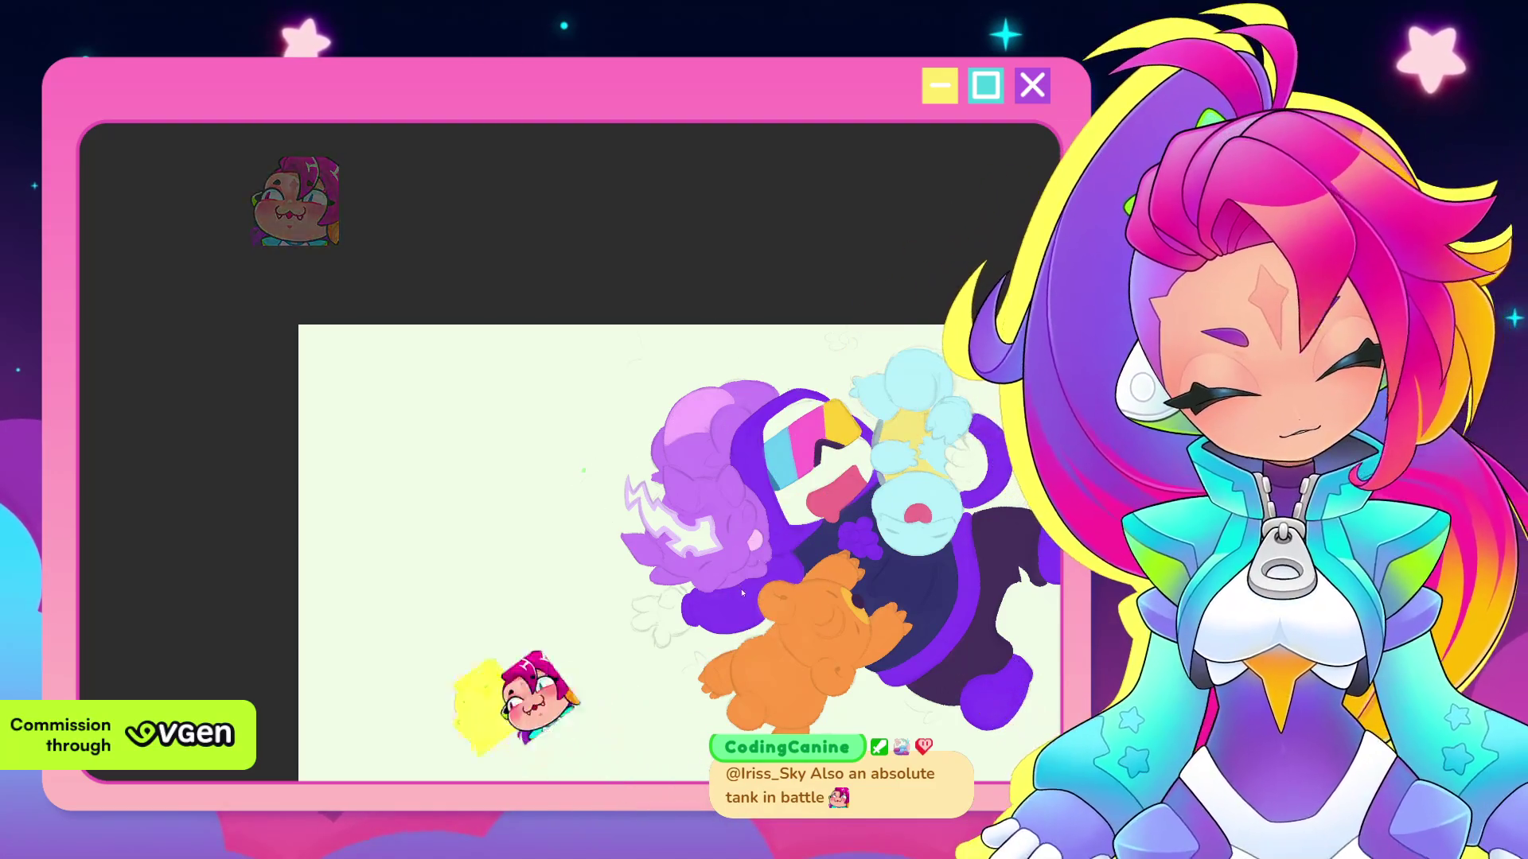
left_click_drag(595, 321, 547, 343)
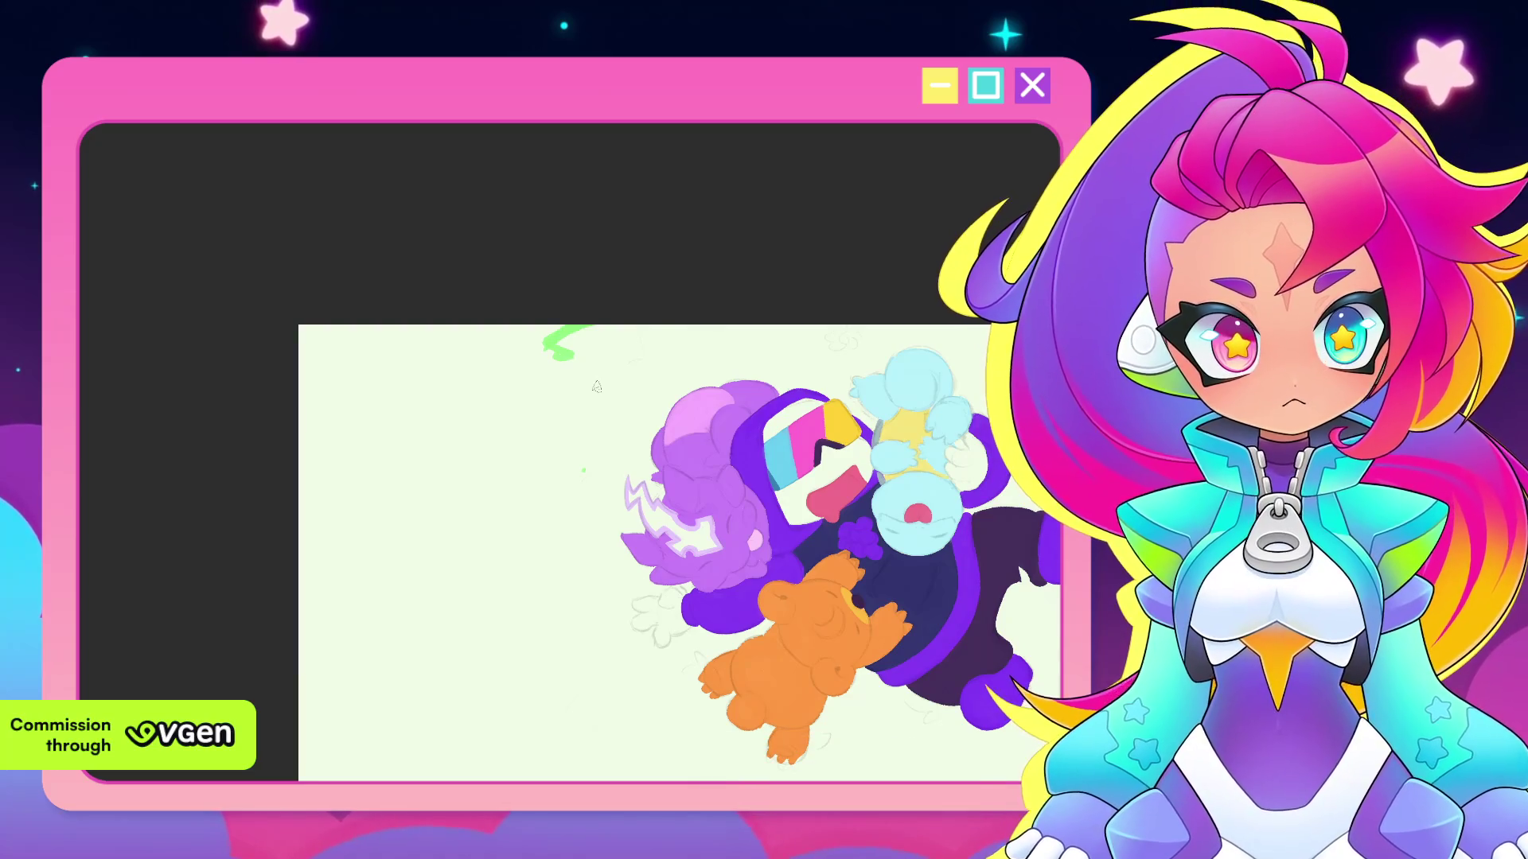
left_click_drag(549, 354, 507, 473)
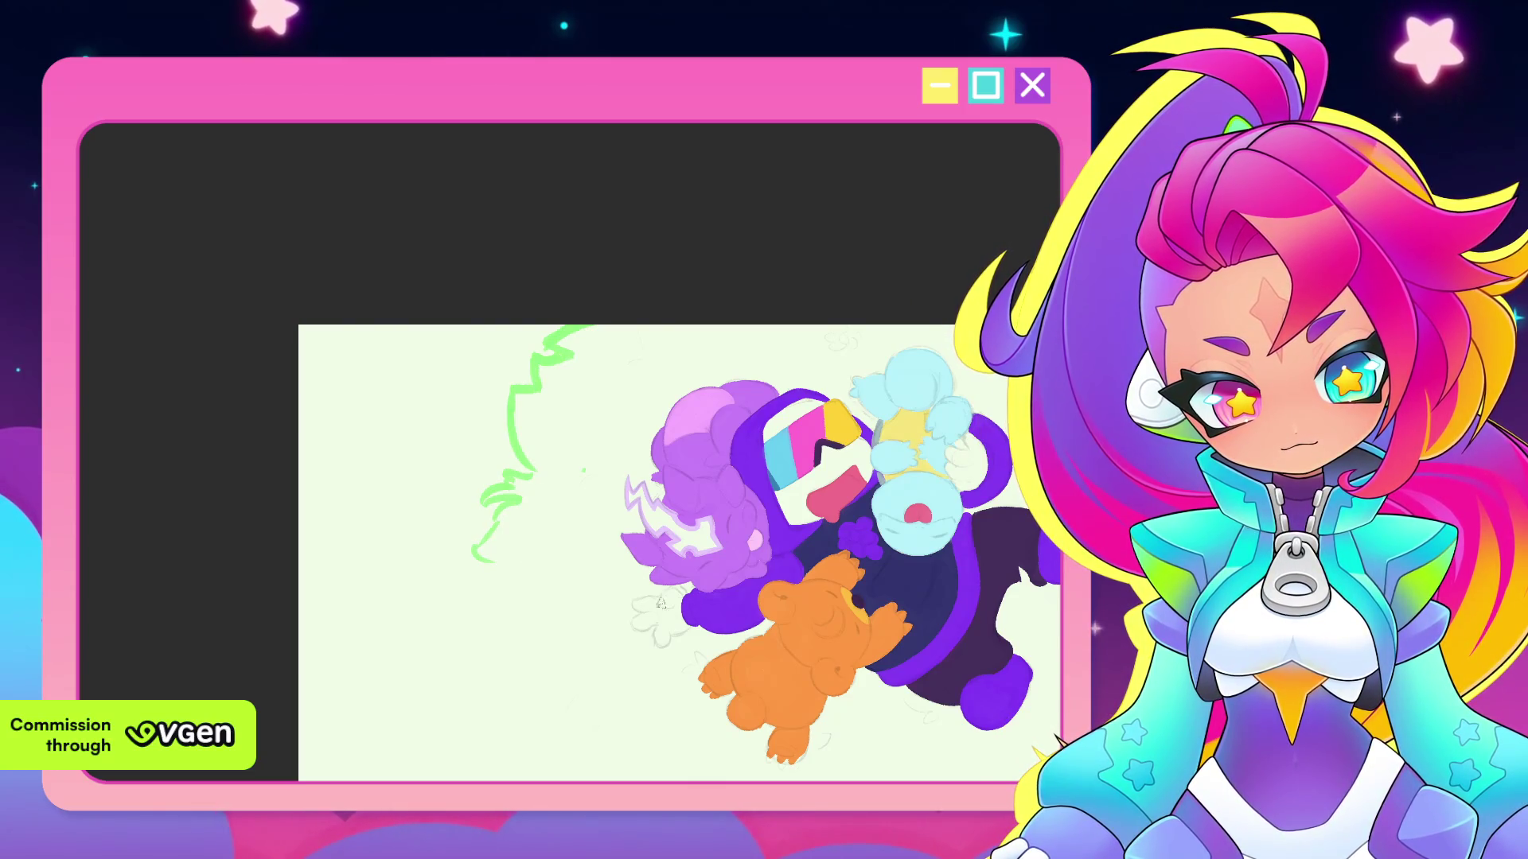
left_click_drag(554, 662, 555, 697)
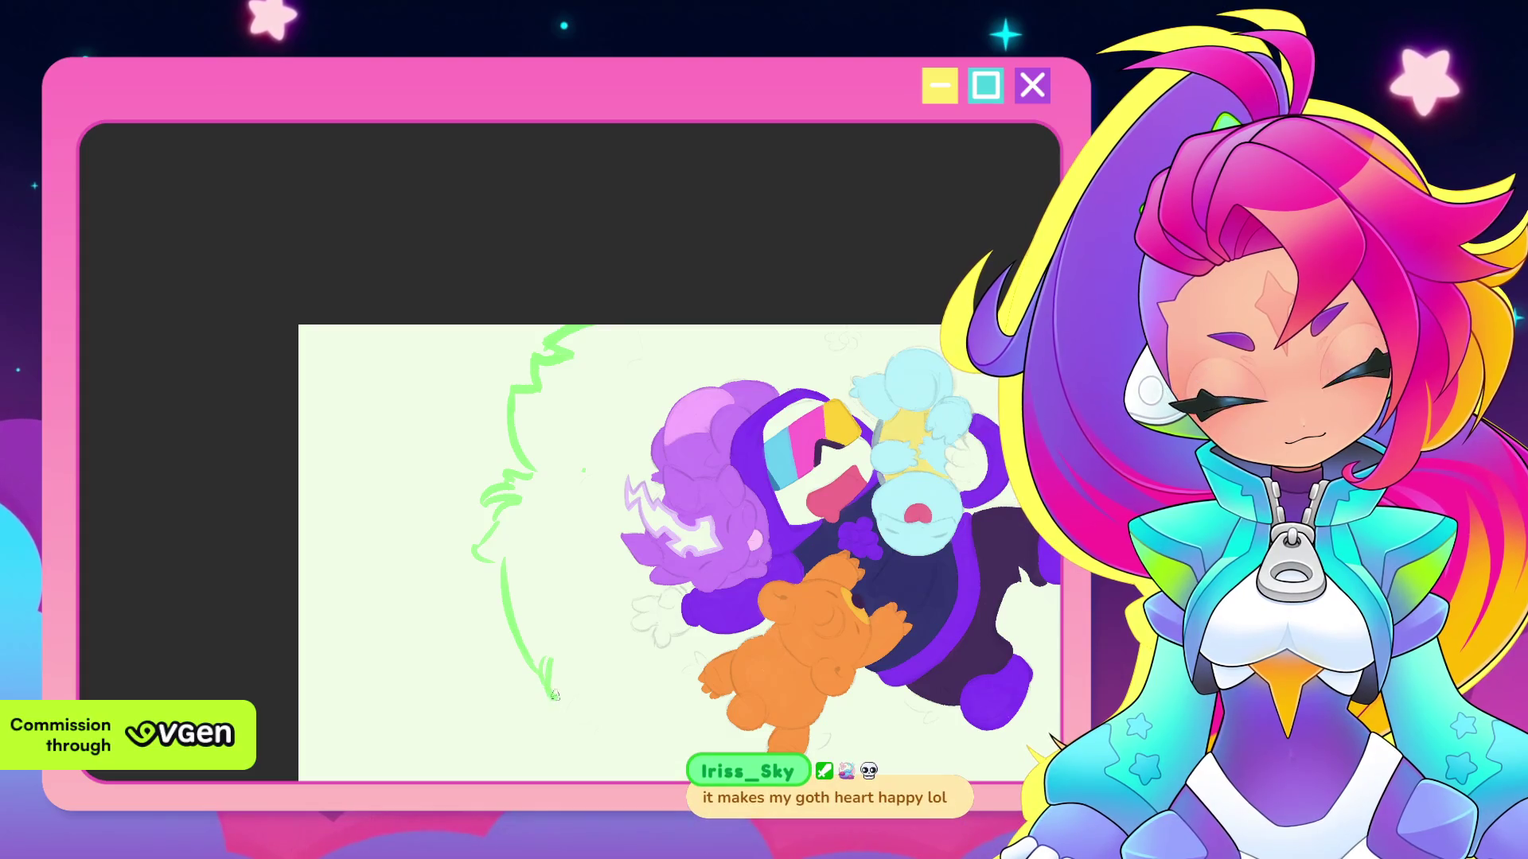
left_click_drag(757, 708, 723, 596)
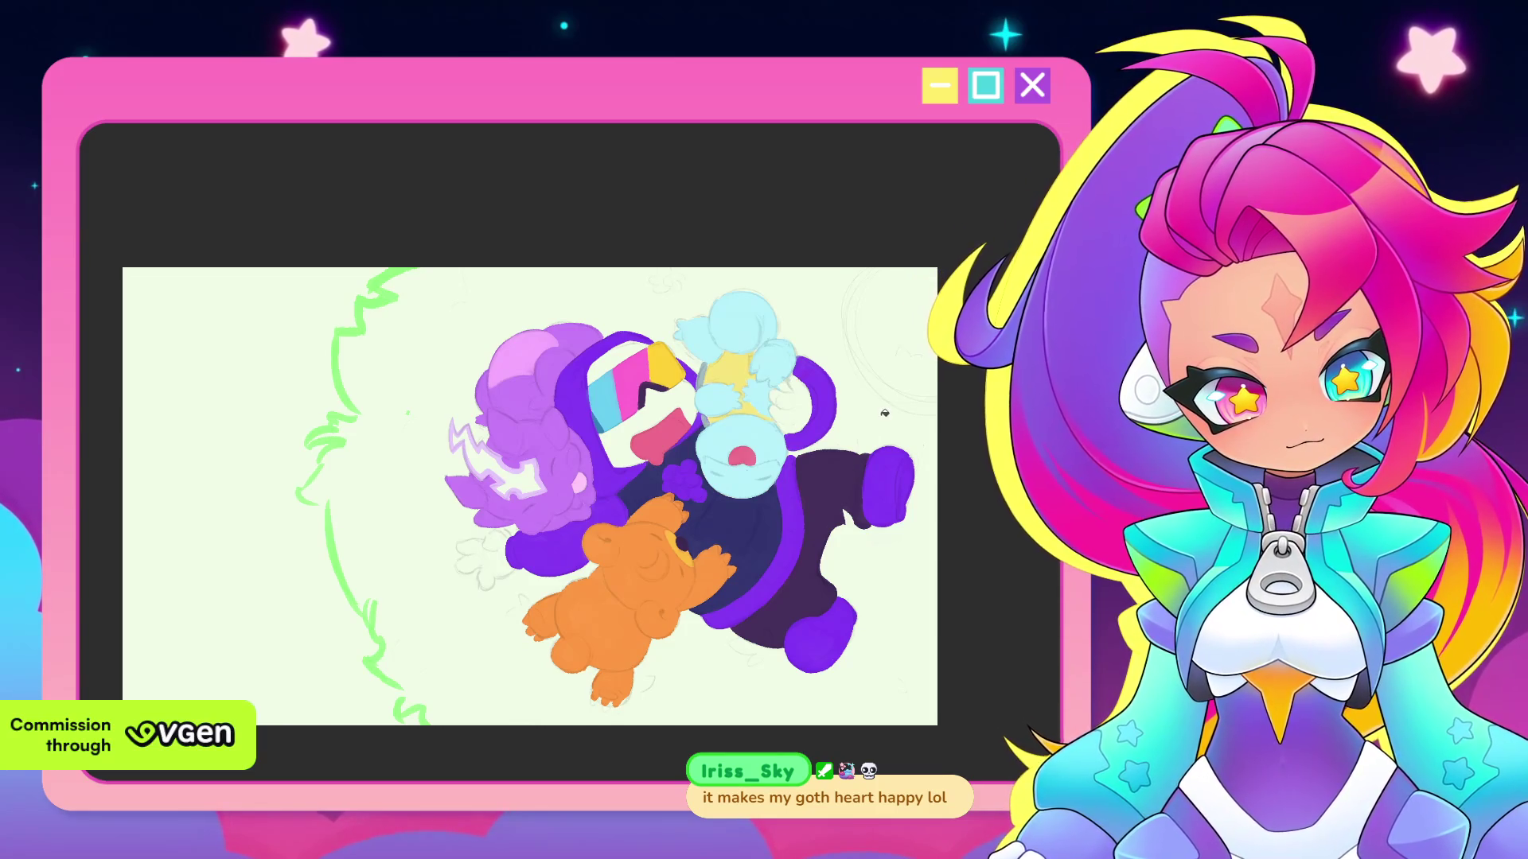
left_click(890, 413)
key("ctrl+z")
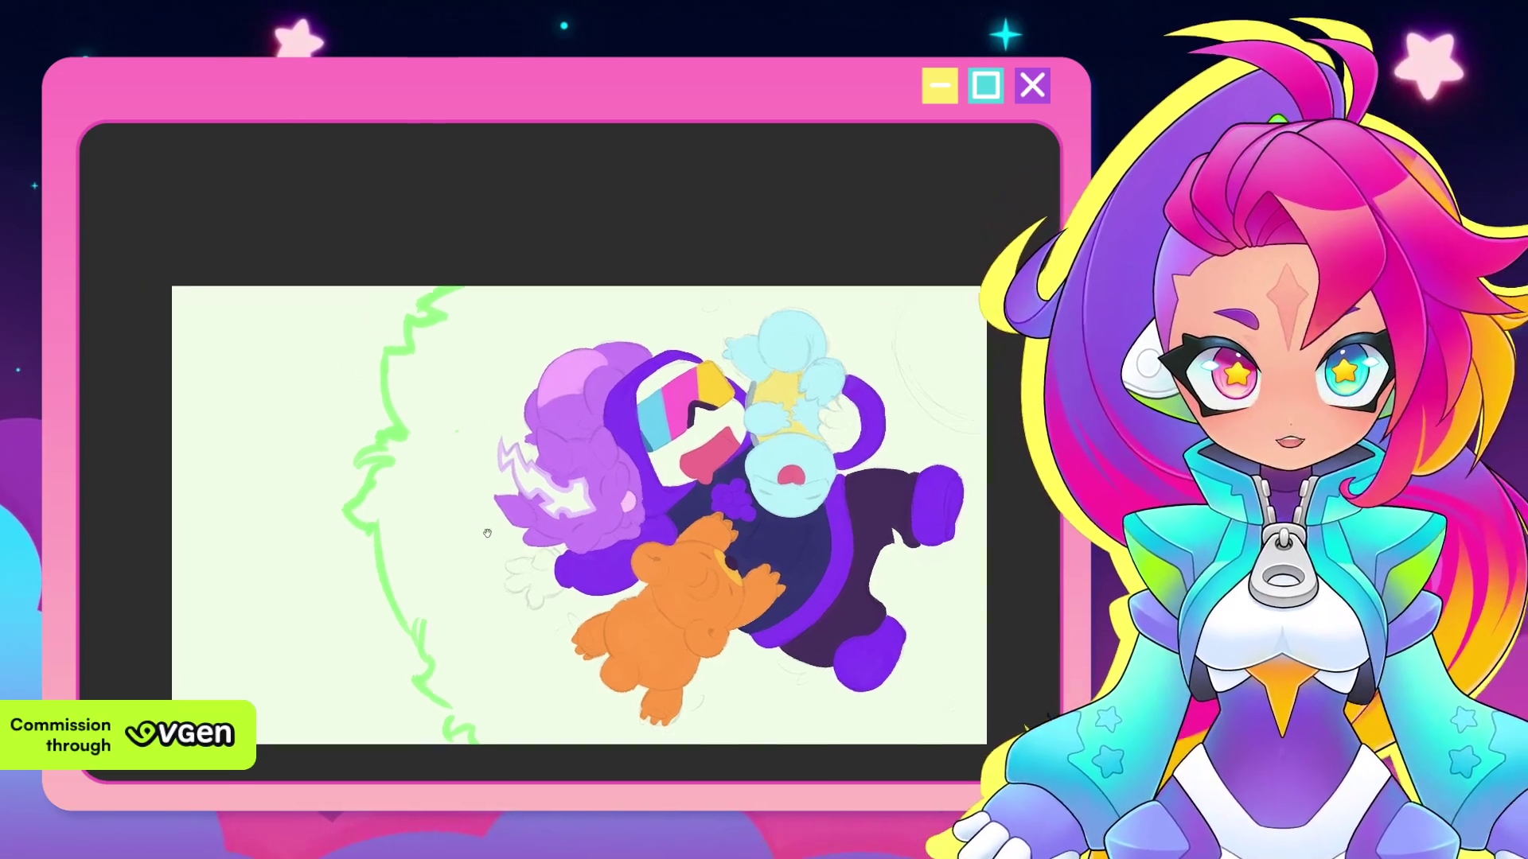
left_click_drag(403, 271, 466, 300)
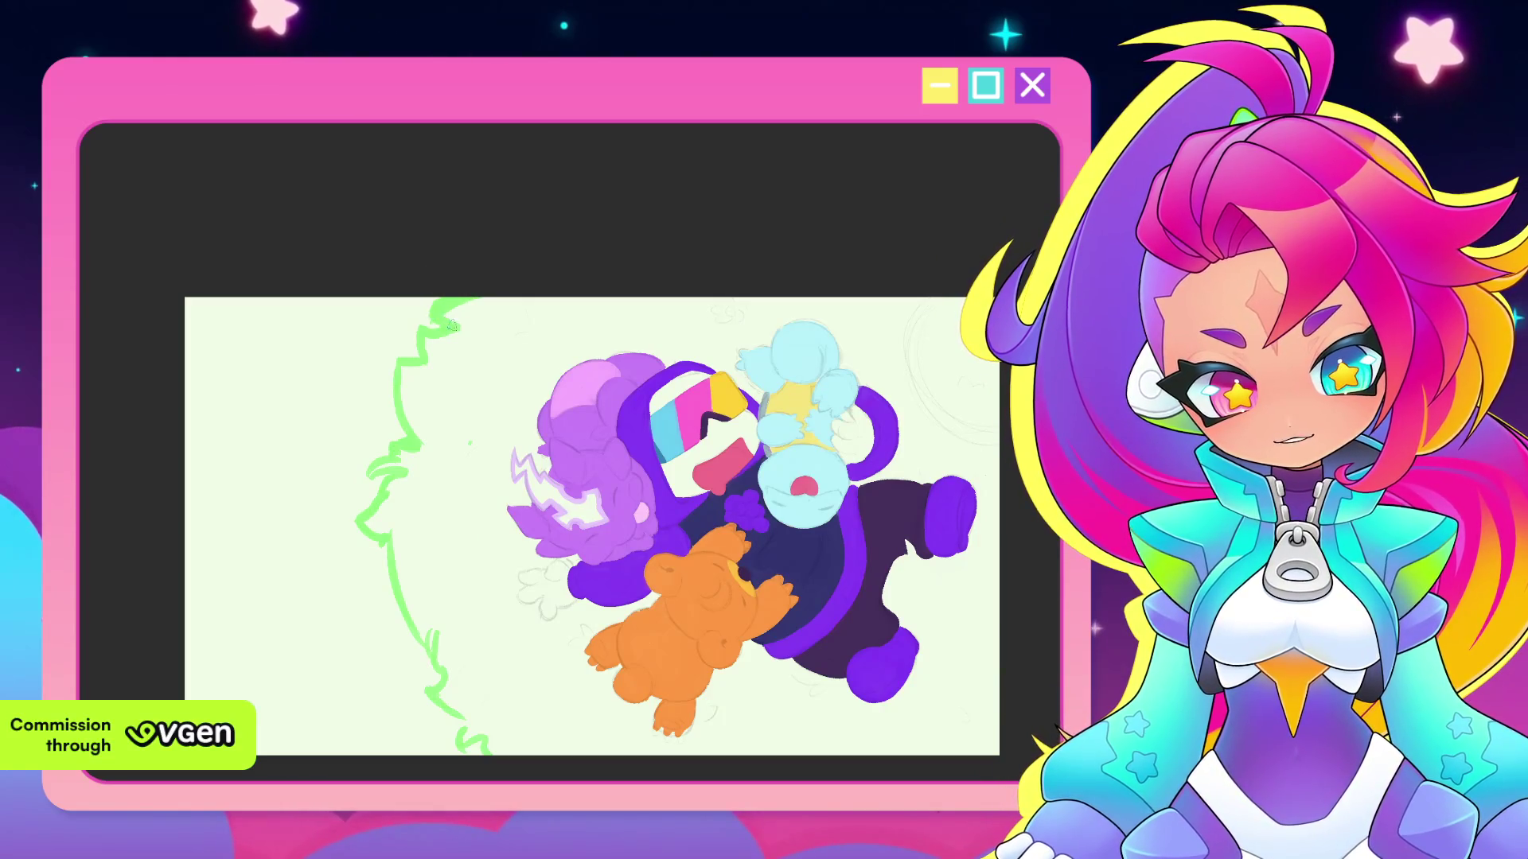
left_click_drag(466, 322, 515, 325)
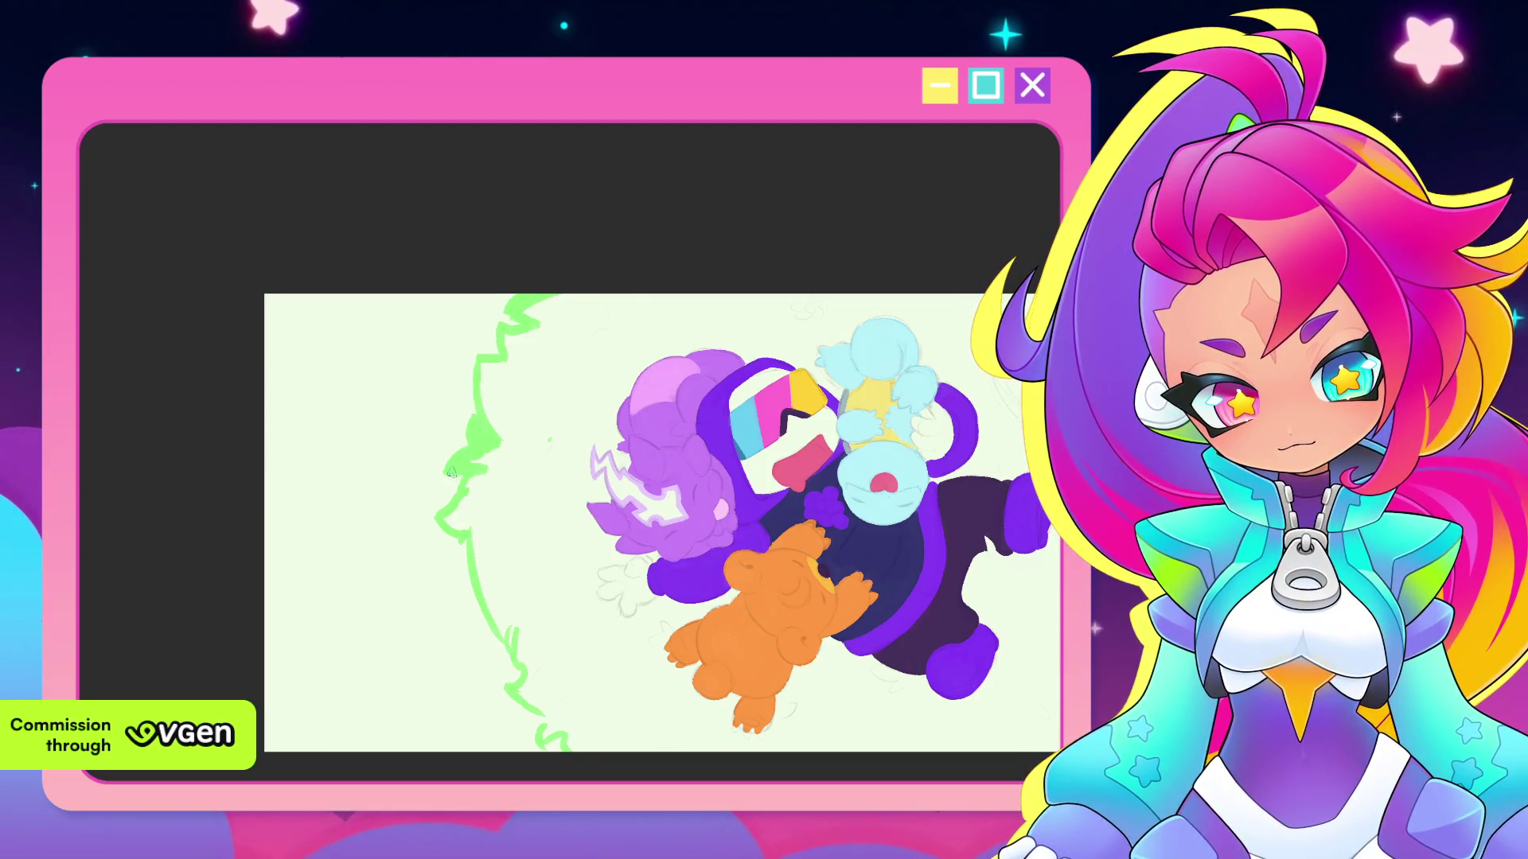
left_click_drag(550, 439, 590, 406)
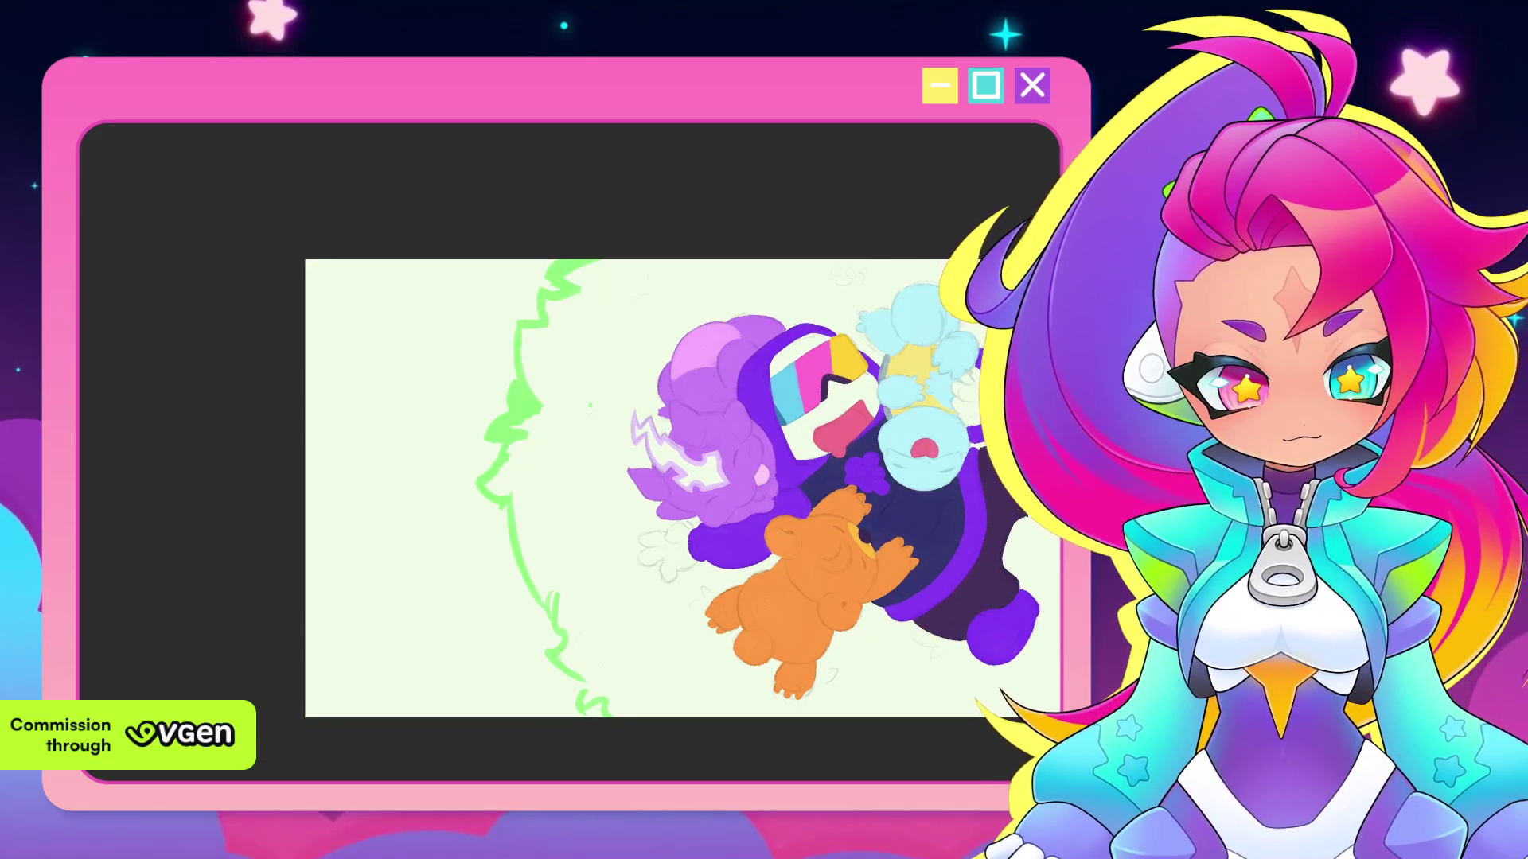
left_click_drag(535, 602, 523, 547)
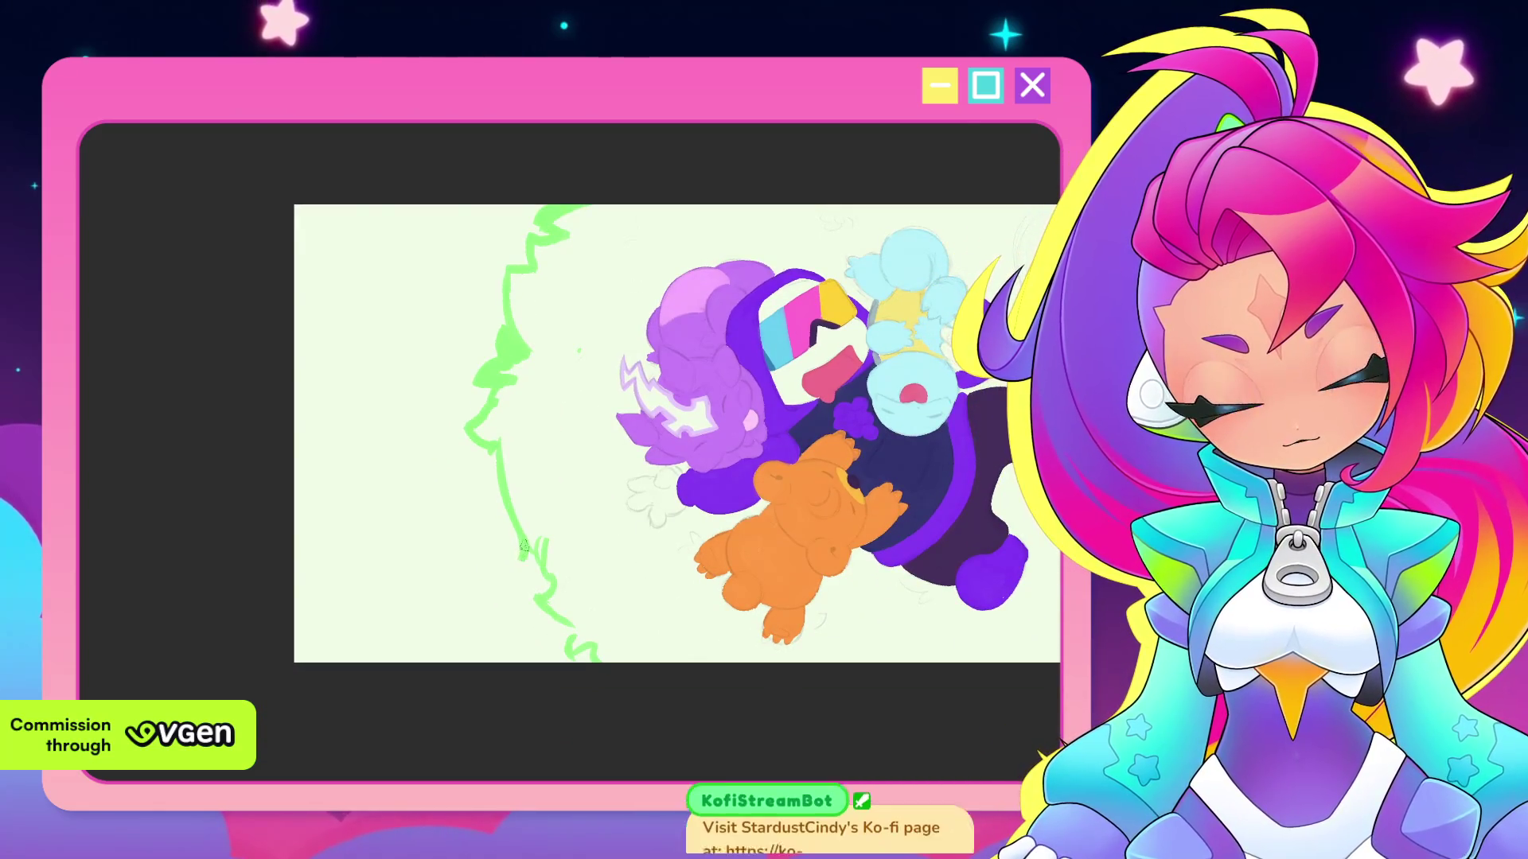
left_click_drag(574, 470, 526, 465)
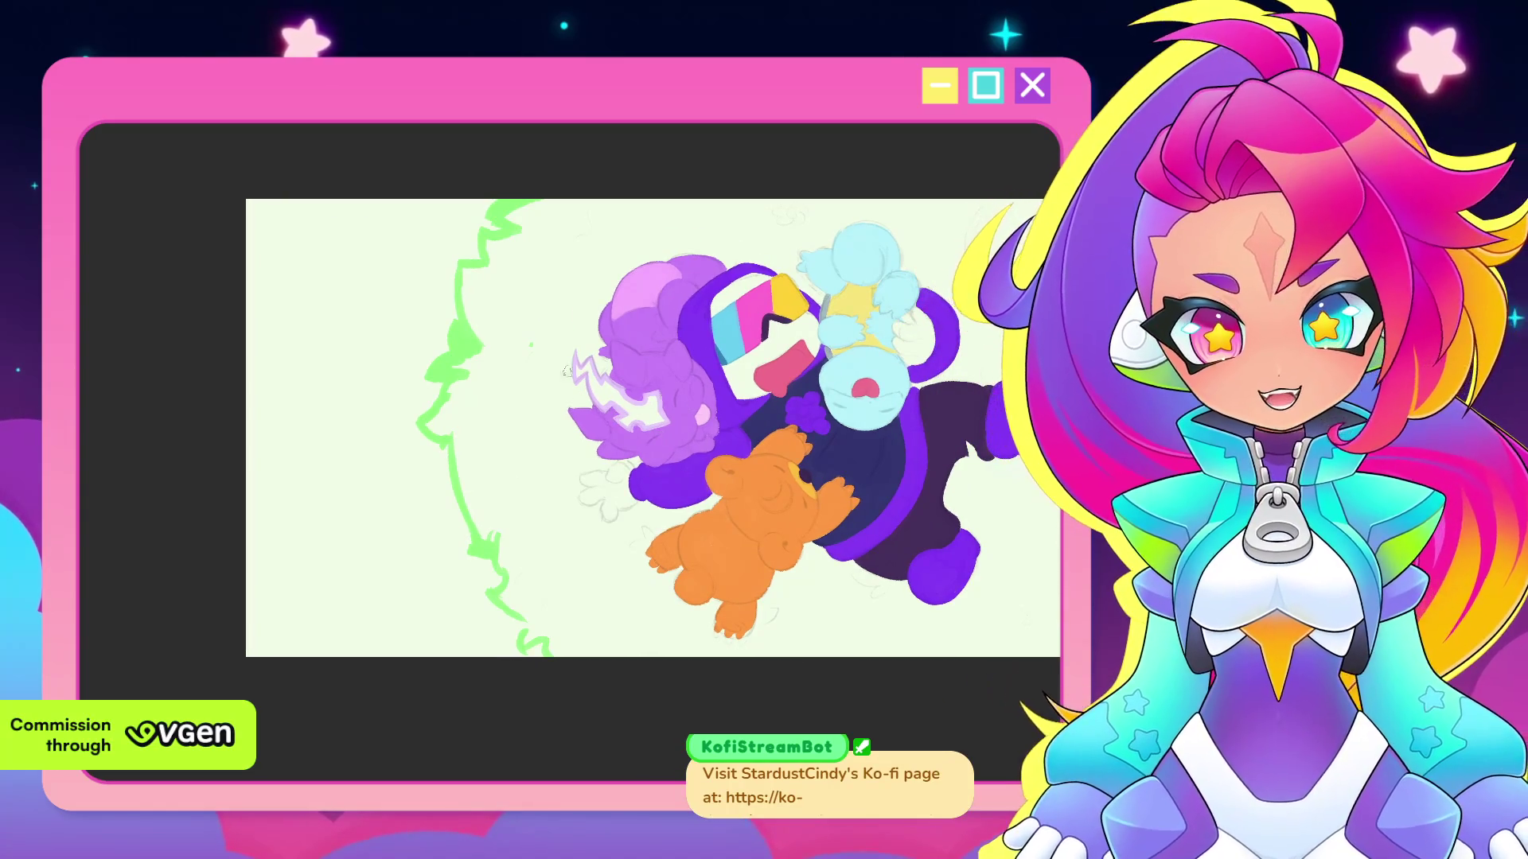
scroll(557, 453, "up", 1)
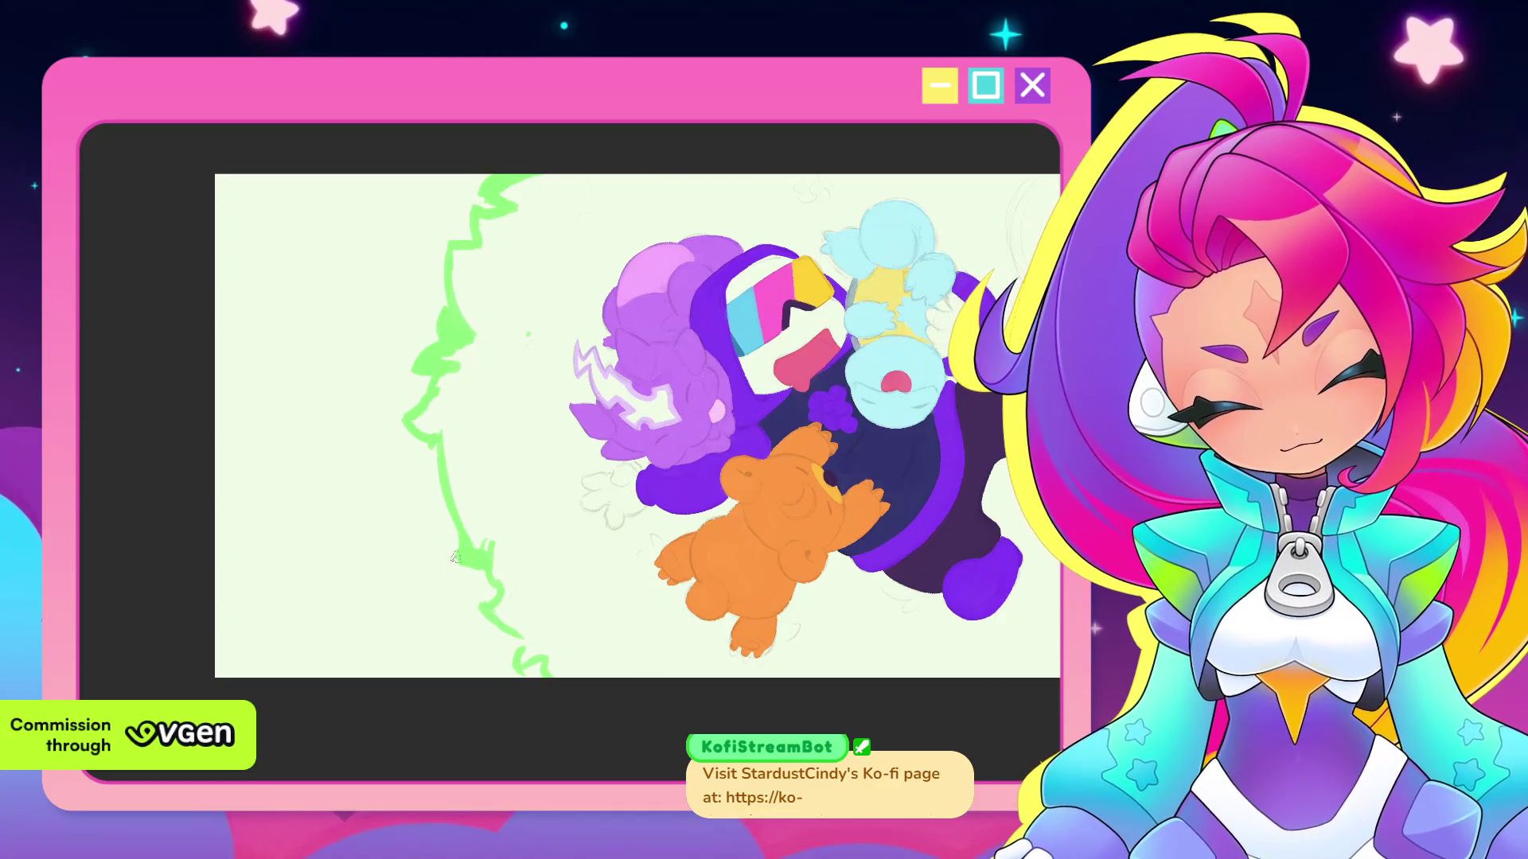
left_click_drag(571, 510, 502, 425)
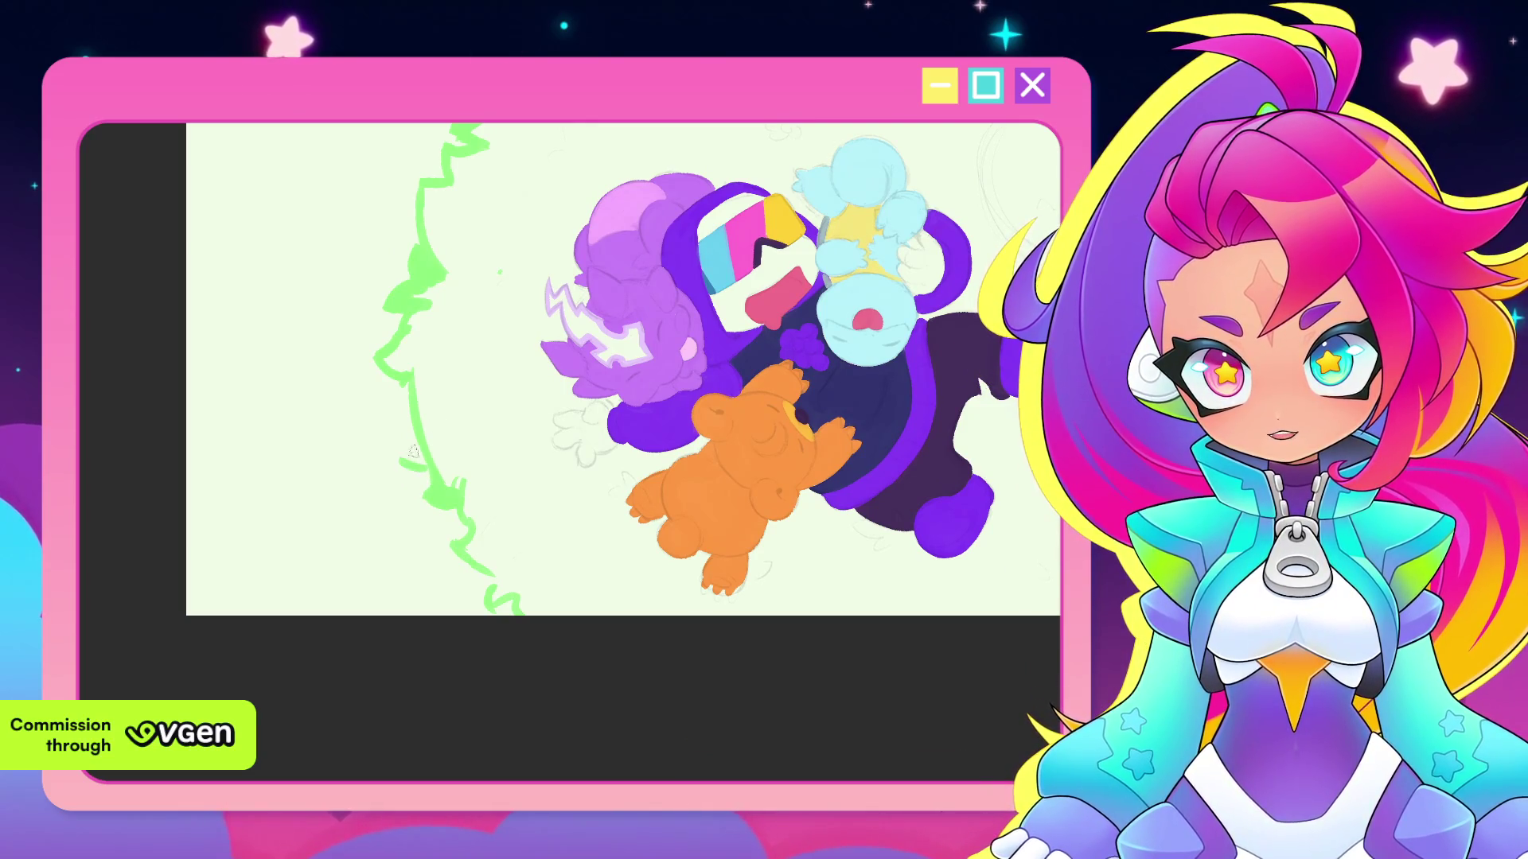
key("ctrl+minus")
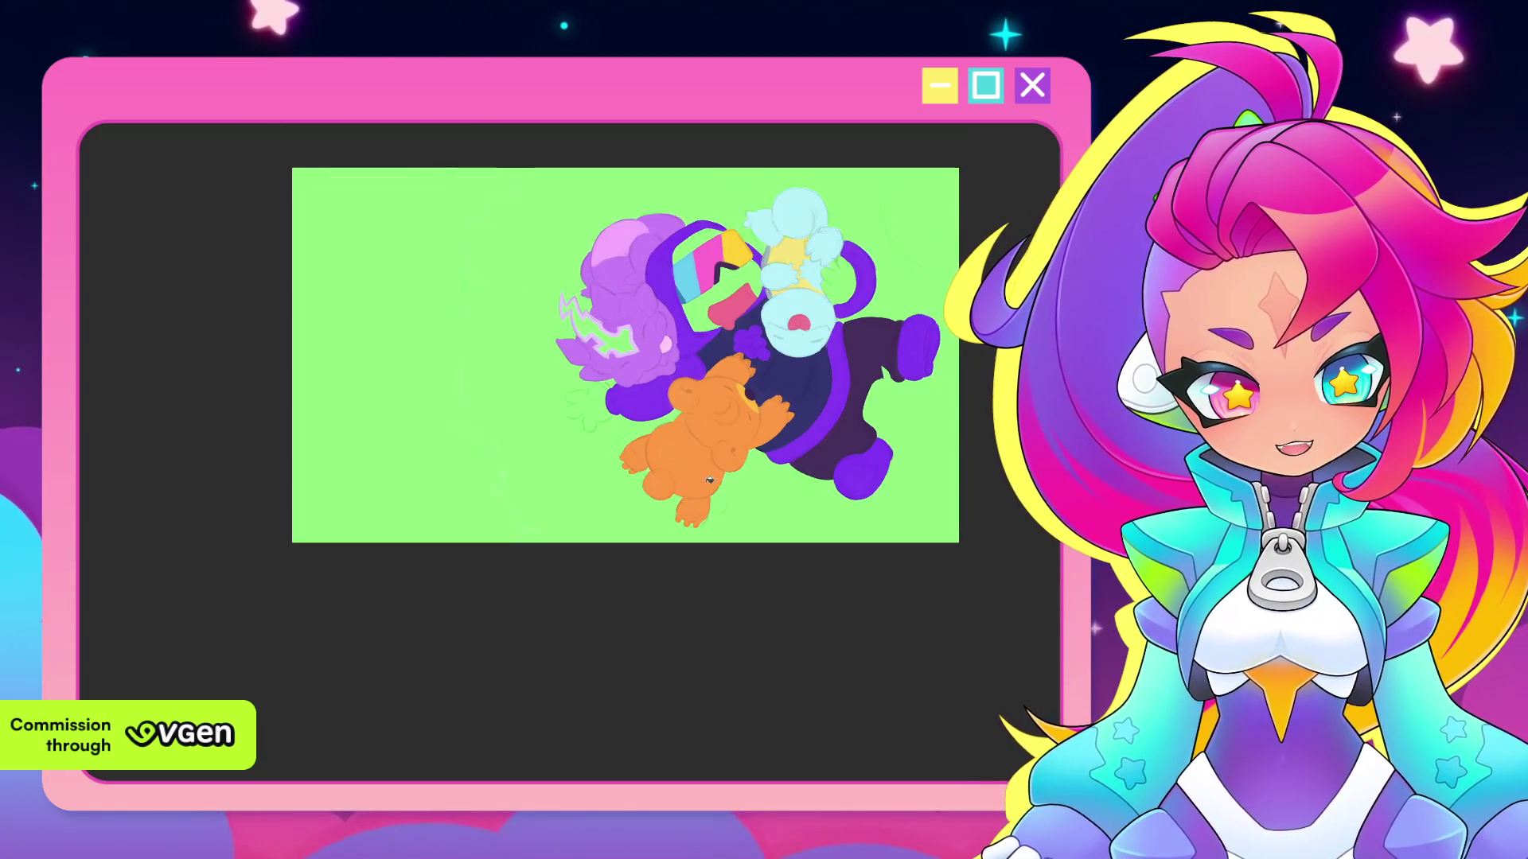
Bucket-fill the cloud-edged area behind the characters solid bright green, then rotate the view clockwise
key("ctrl+plus")
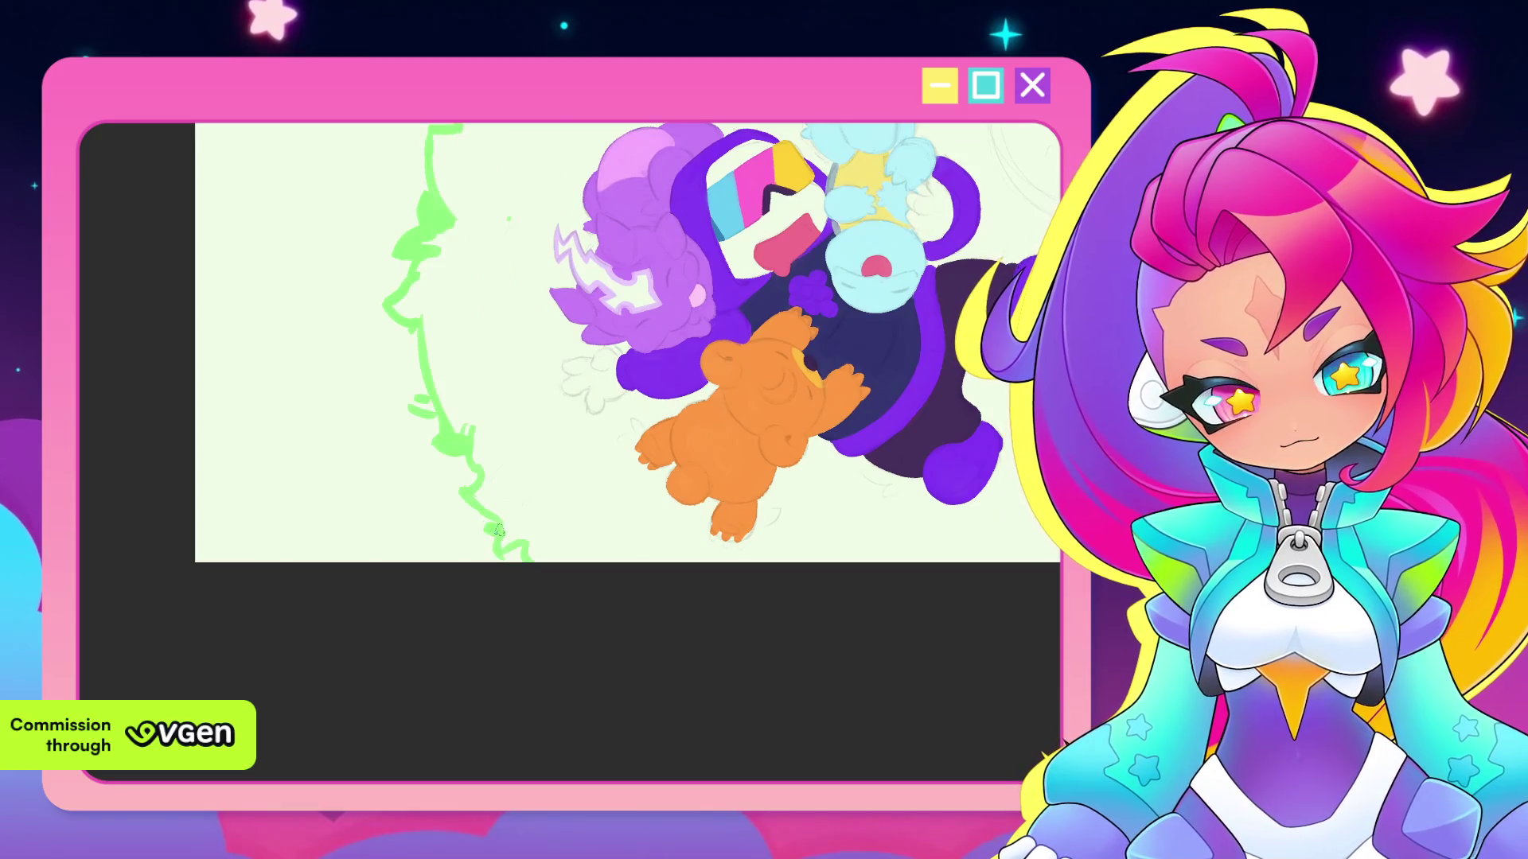
key("ctrl+minus")
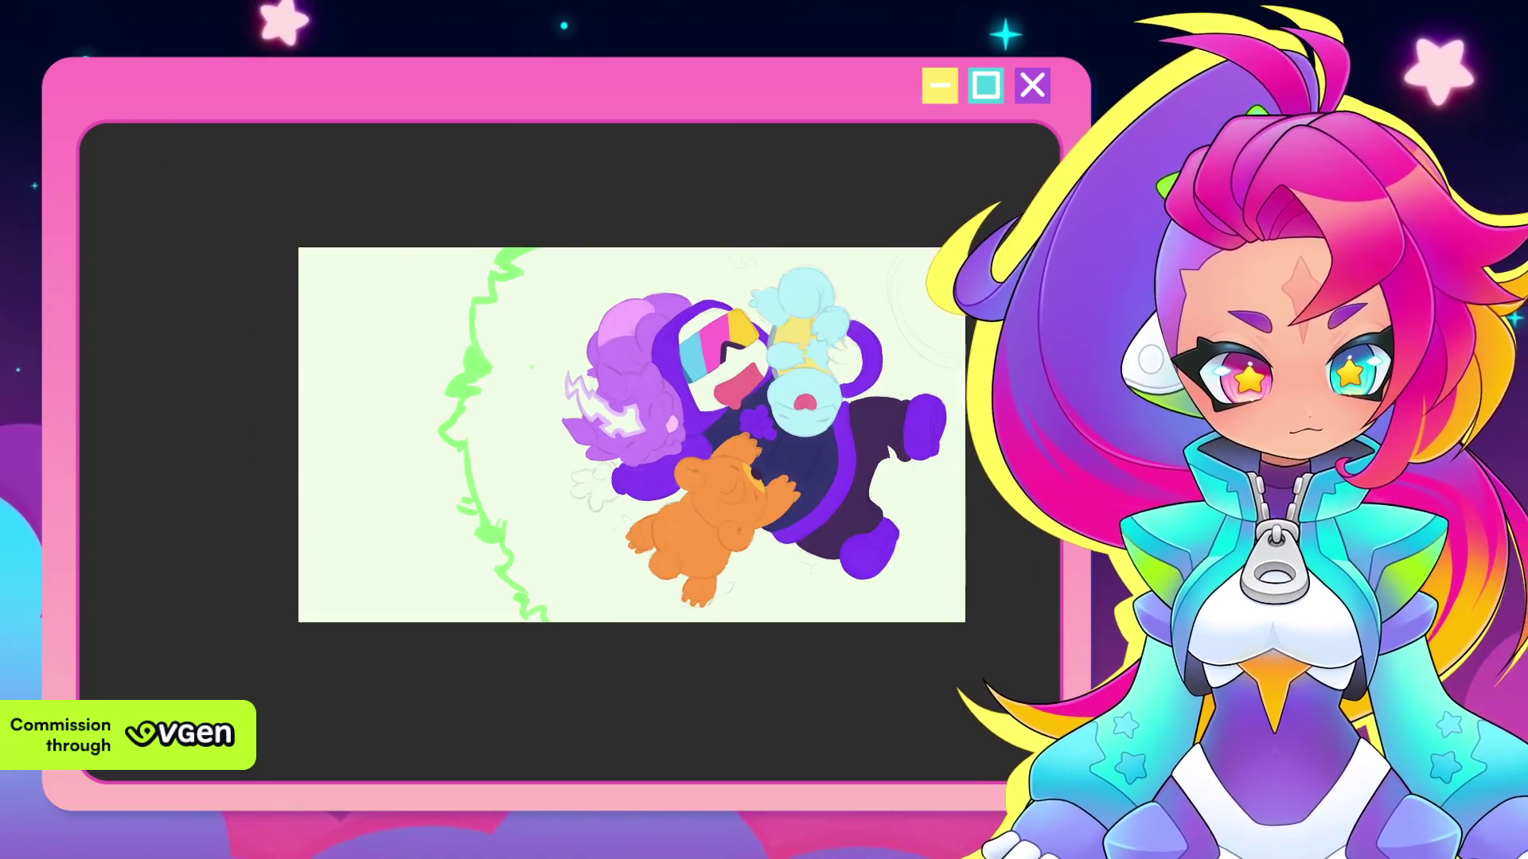
left_click(915, 367)
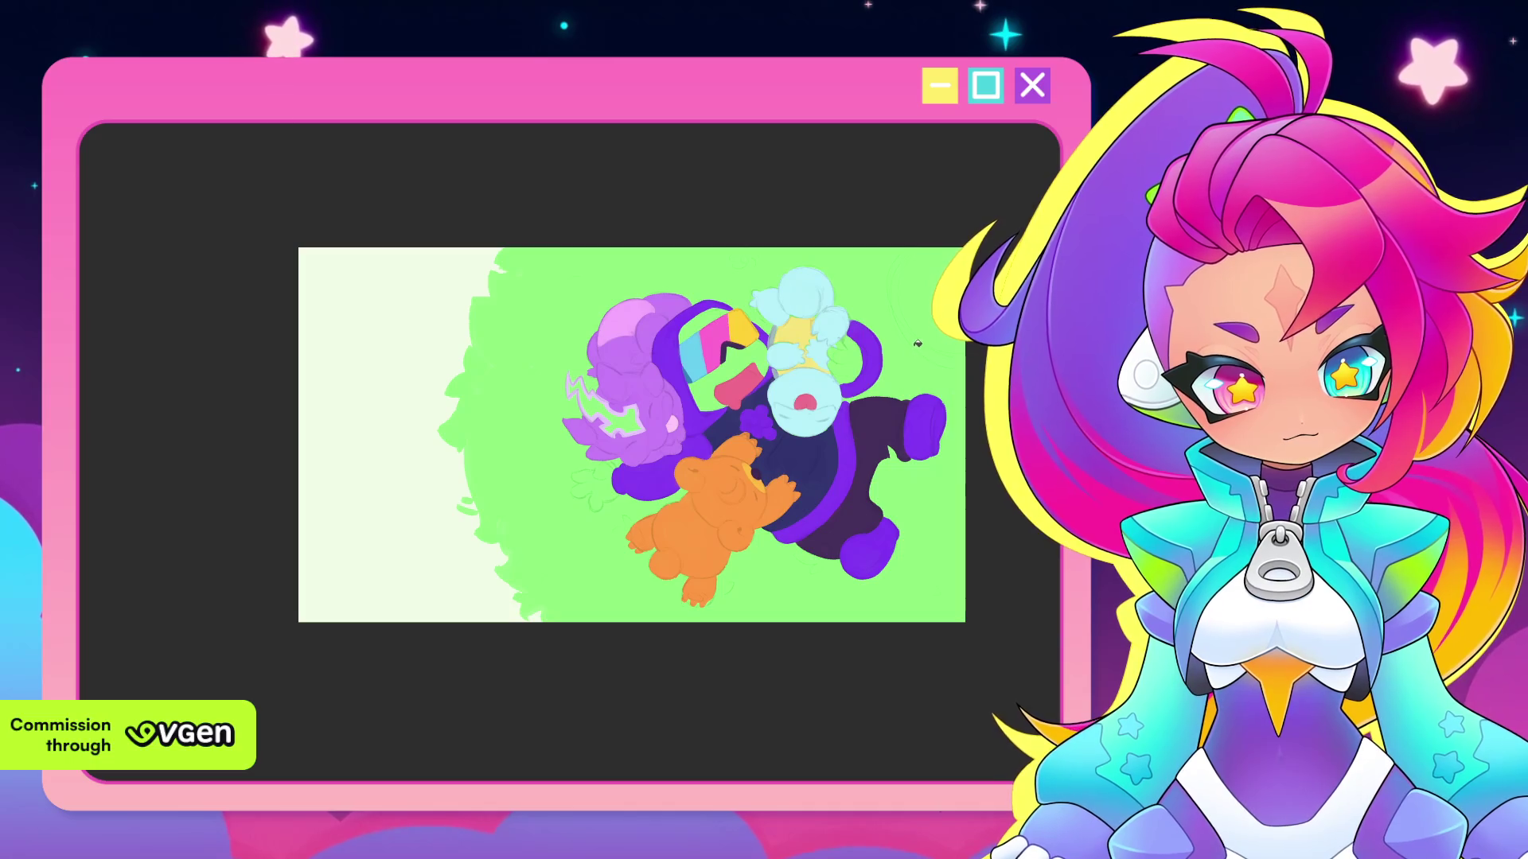
scroll(918, 343, "down", 2)
left_click_drag(931, 370, 874, 413)
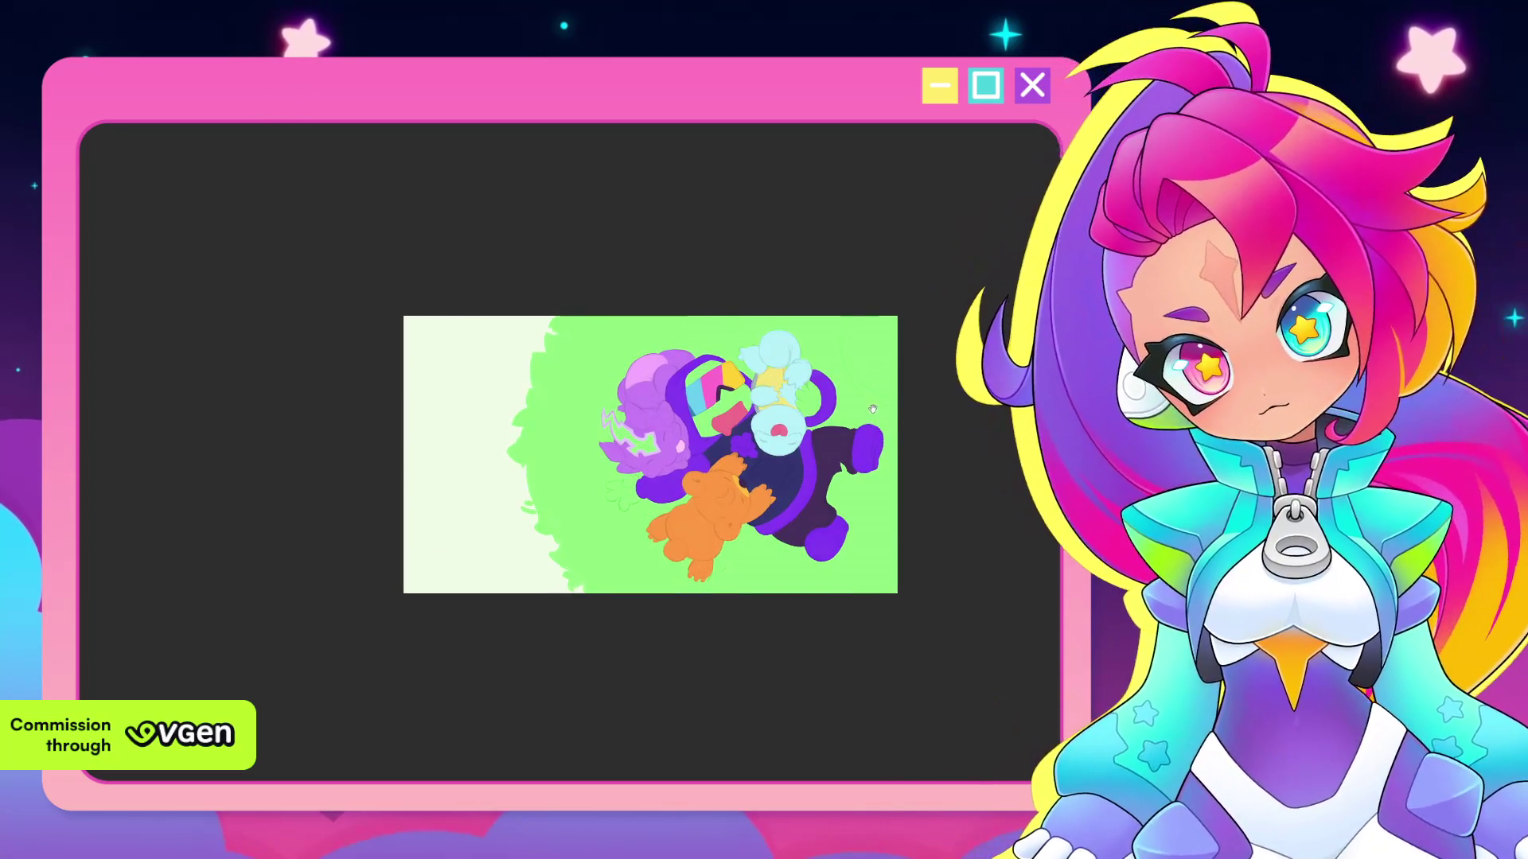
scroll(516, 547, "up", 2)
scroll(515, 548, "down", 1)
scroll(516, 548, "up", 3)
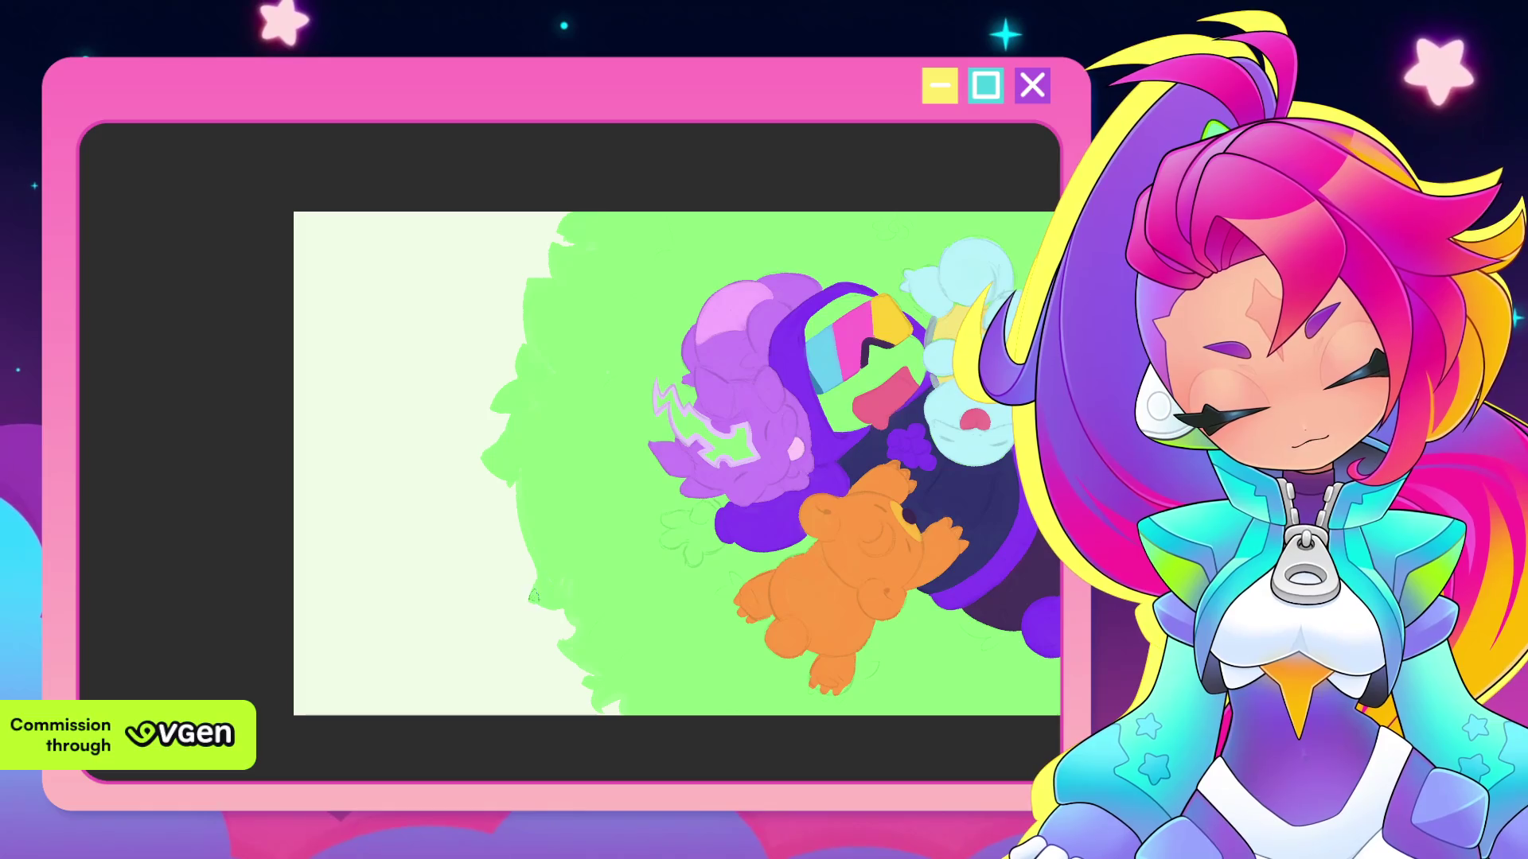
mouse_move(535, 593)
left_mouse_down()
mouse_move(603, 557)
mouse_move(584, 526)
mouse_move(637, 481)
mouse_move(653, 548)
left_mouse_up()
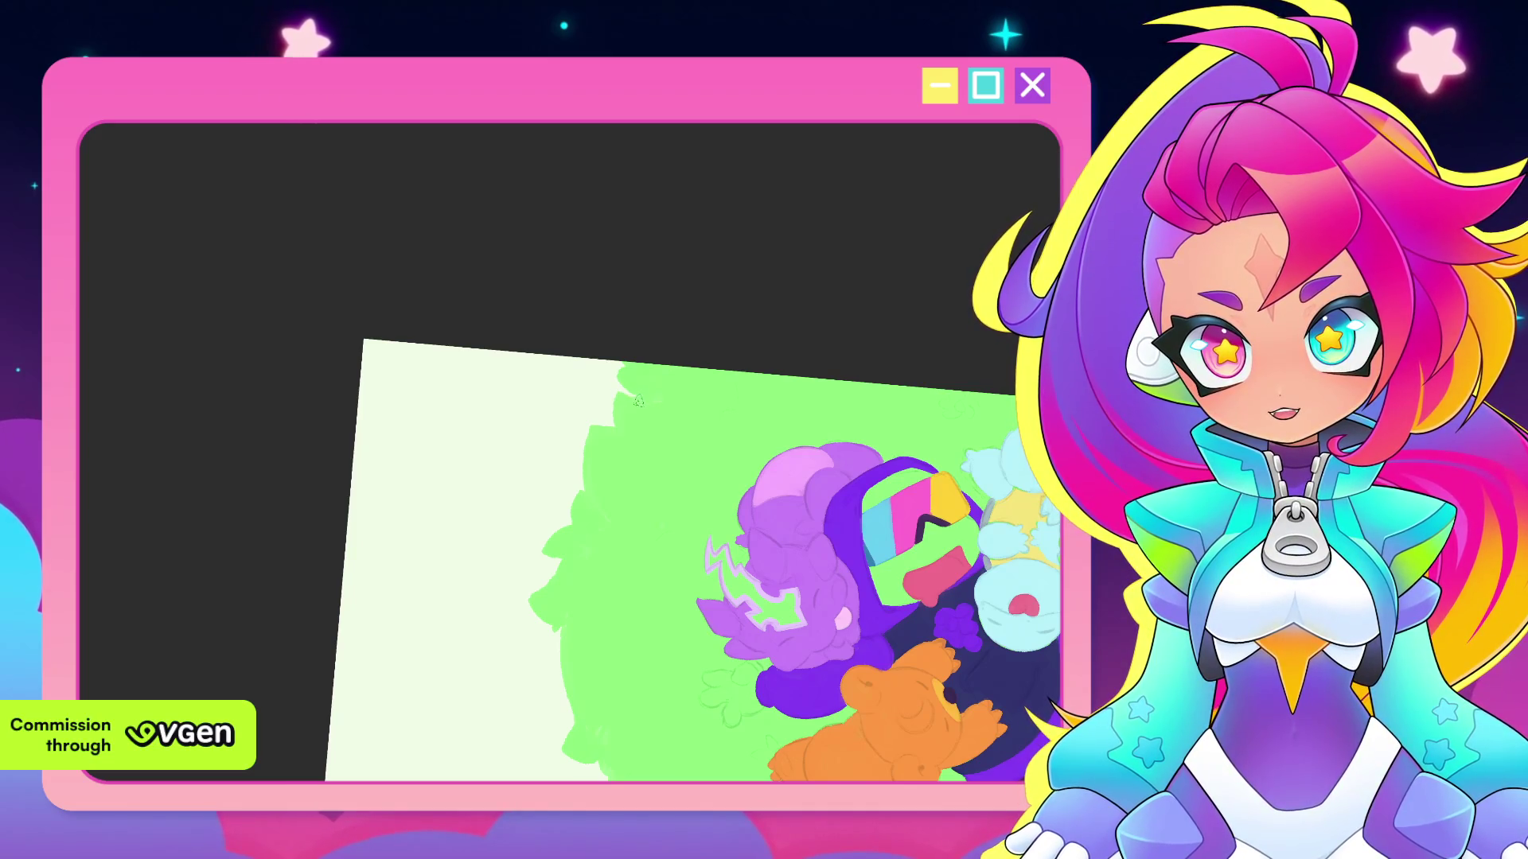
left_click_drag(646, 484, 629, 388)
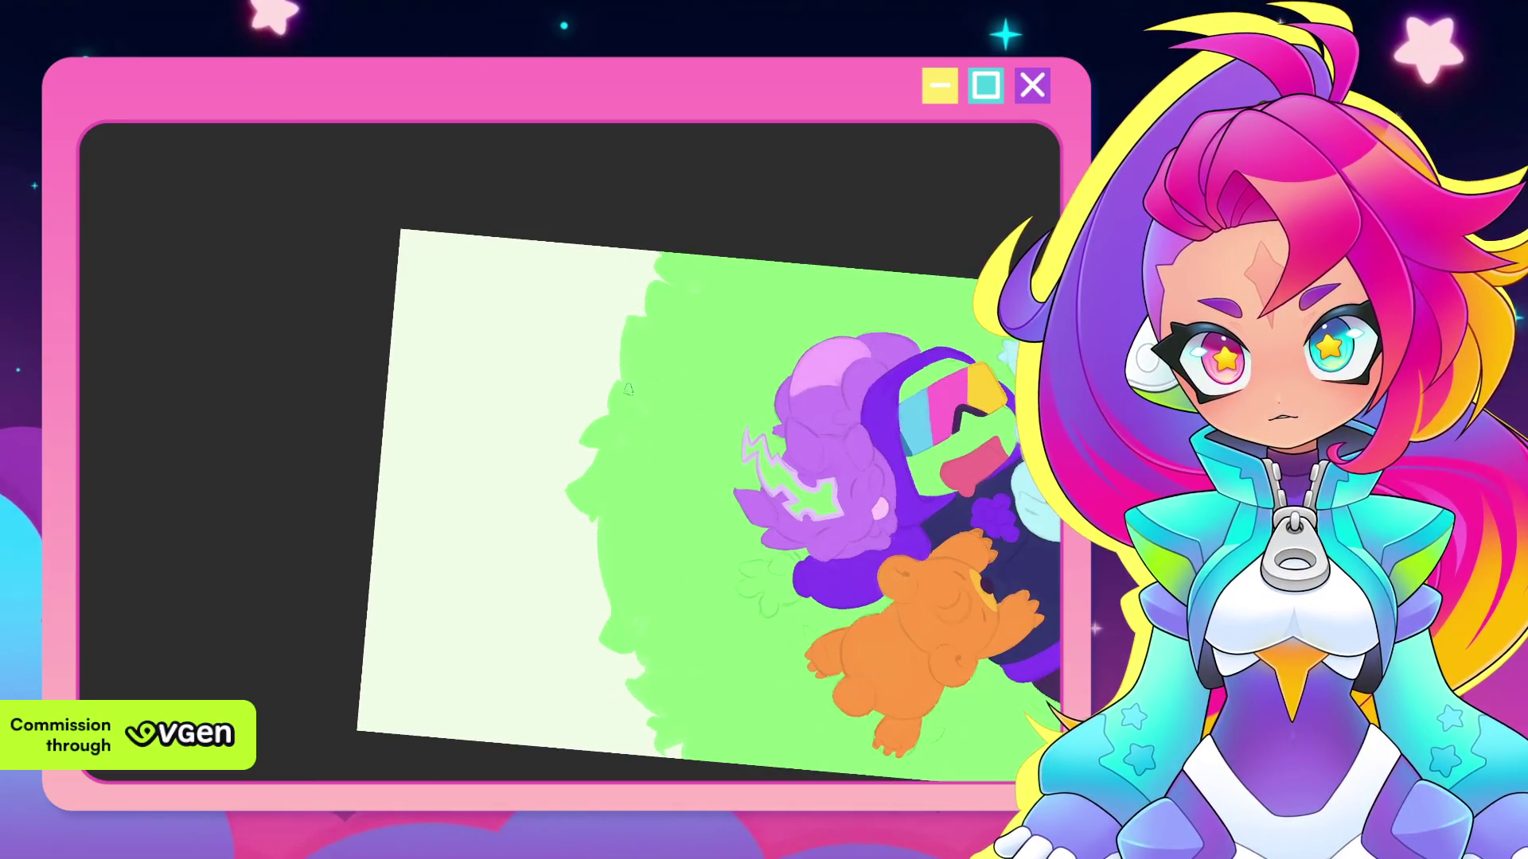
left_click_drag(665, 503, 615, 398)
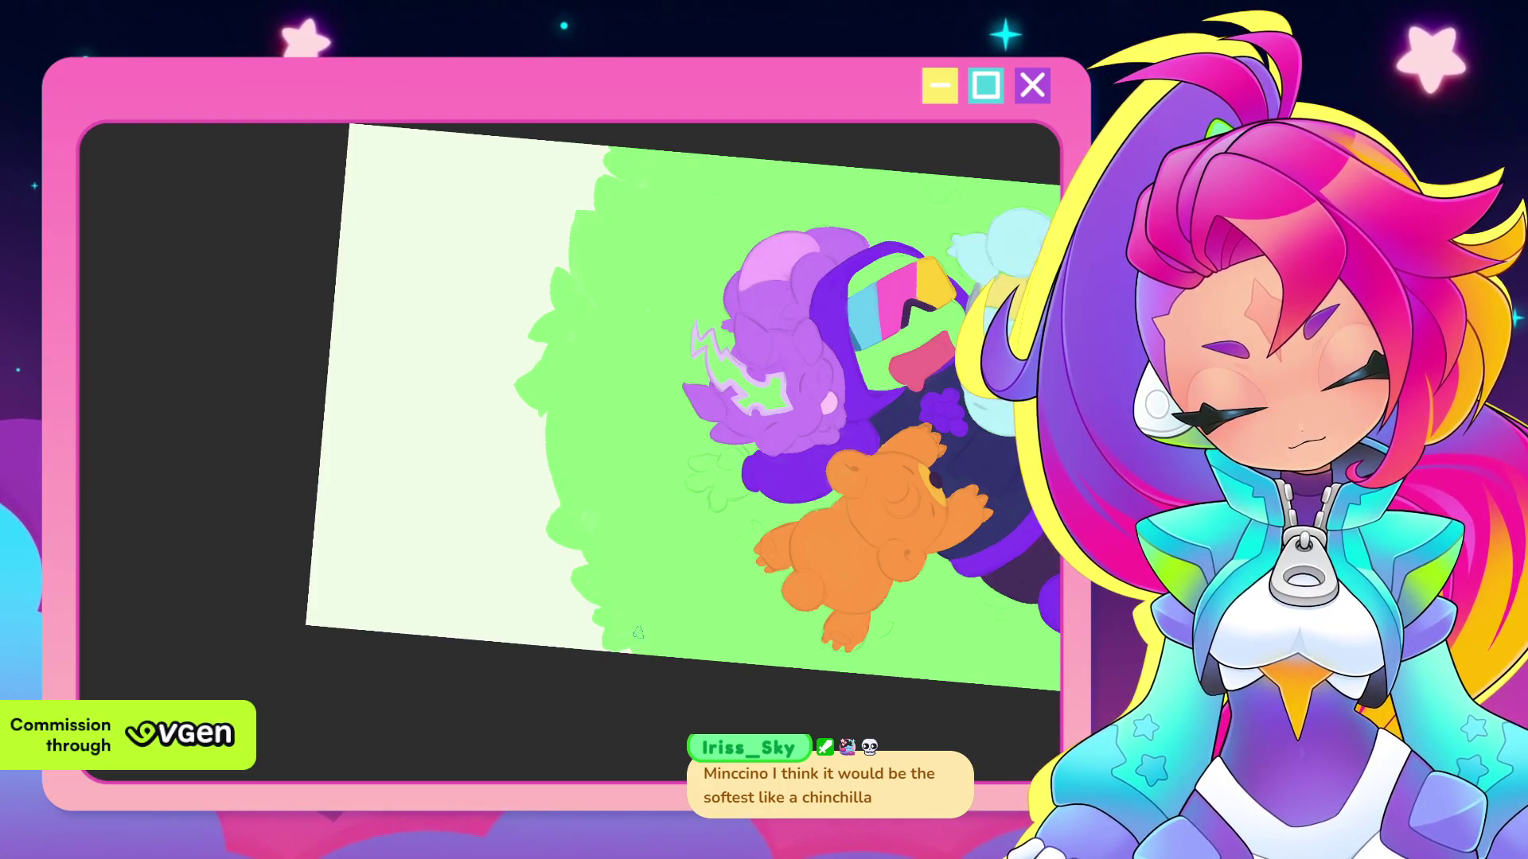
key("ctrl+0")
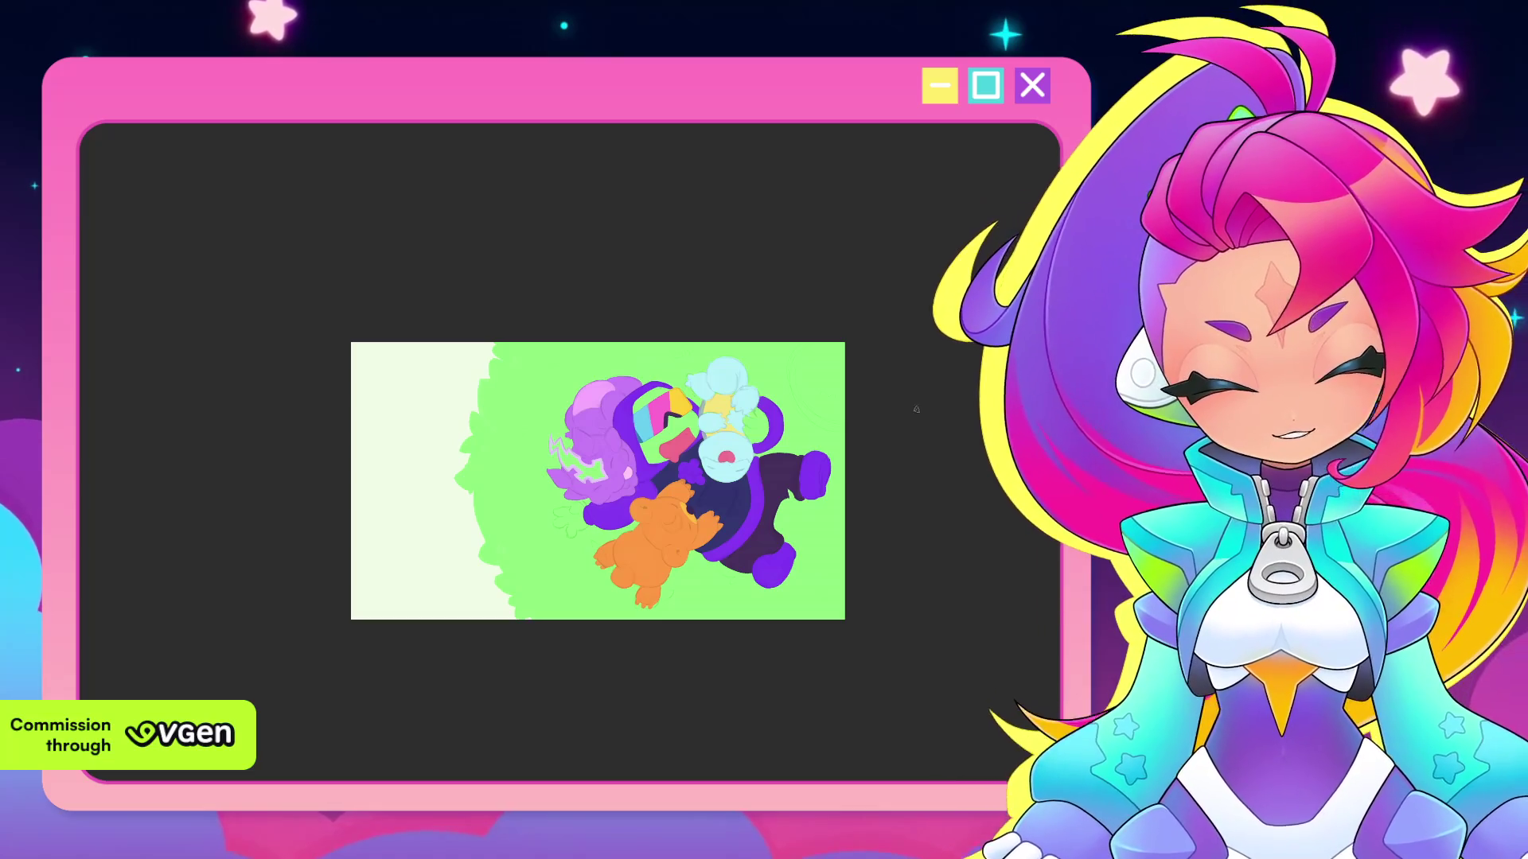
scroll(845, 368, "up", 2)
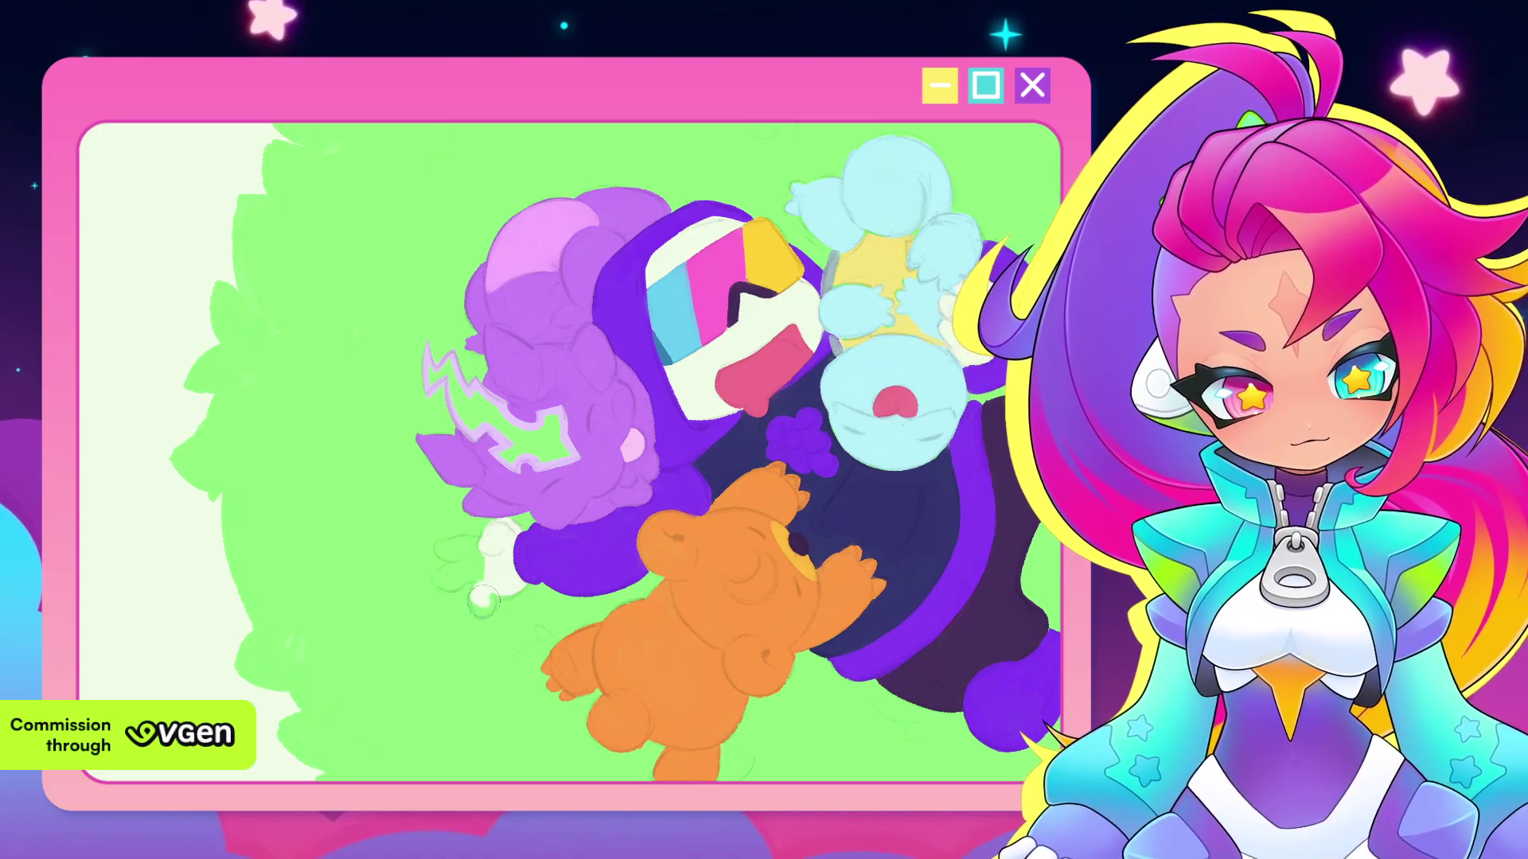
Paint the purple character's glove white and start Free Transform (Ctrl+T) on the current layer
mouse_move(491, 585)
left_mouse_down()
mouse_move(485, 597)
mouse_move(569, 589)
left_mouse_up()
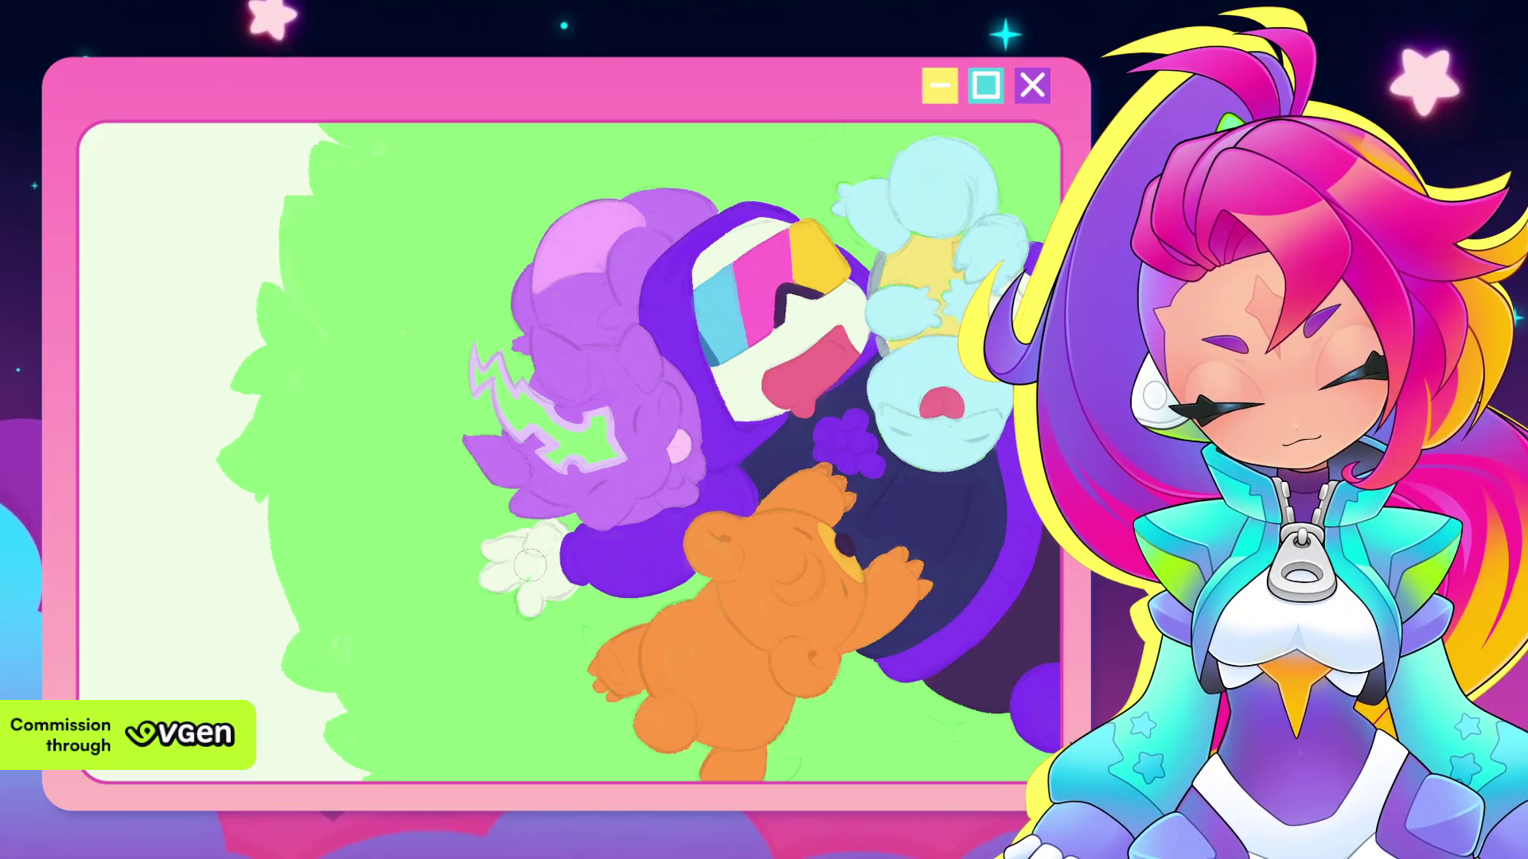
scroll(541, 550, "down", 3)
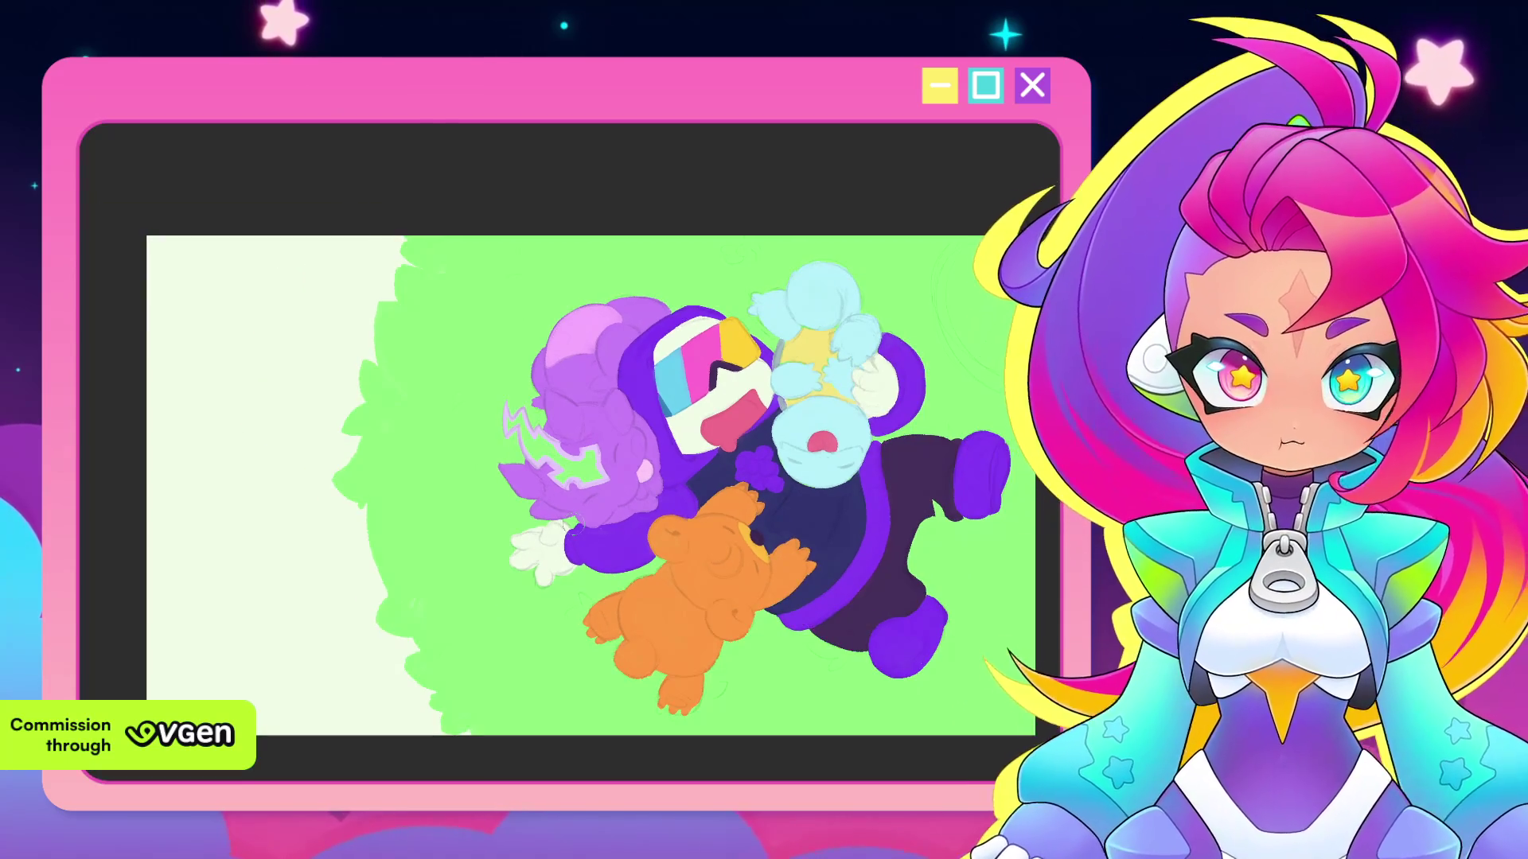
left_click_drag(807, 495, 759, 427)
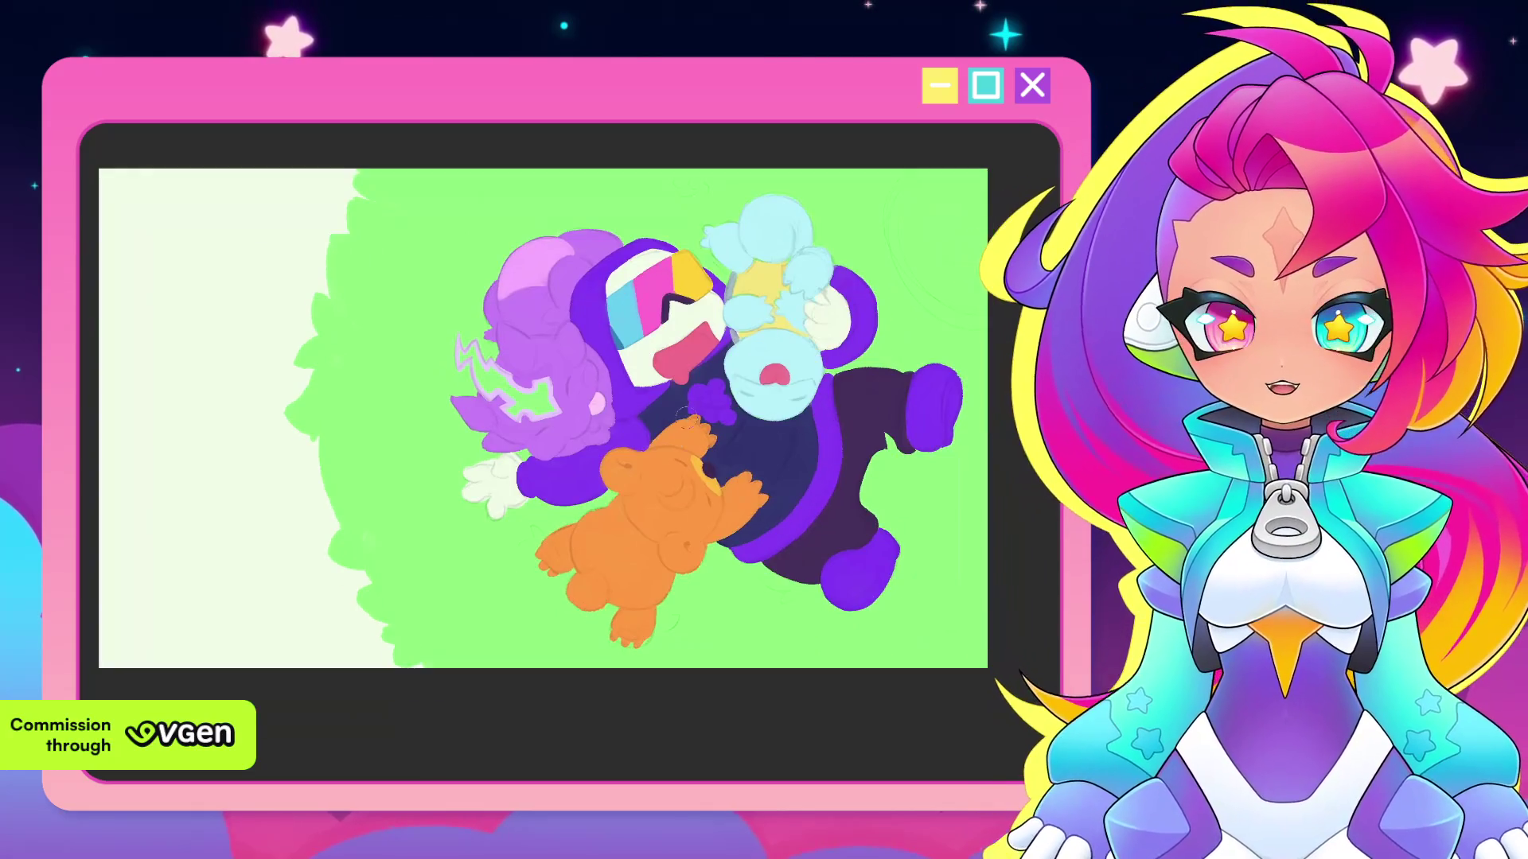
scroll(758, 427, "up", 3)
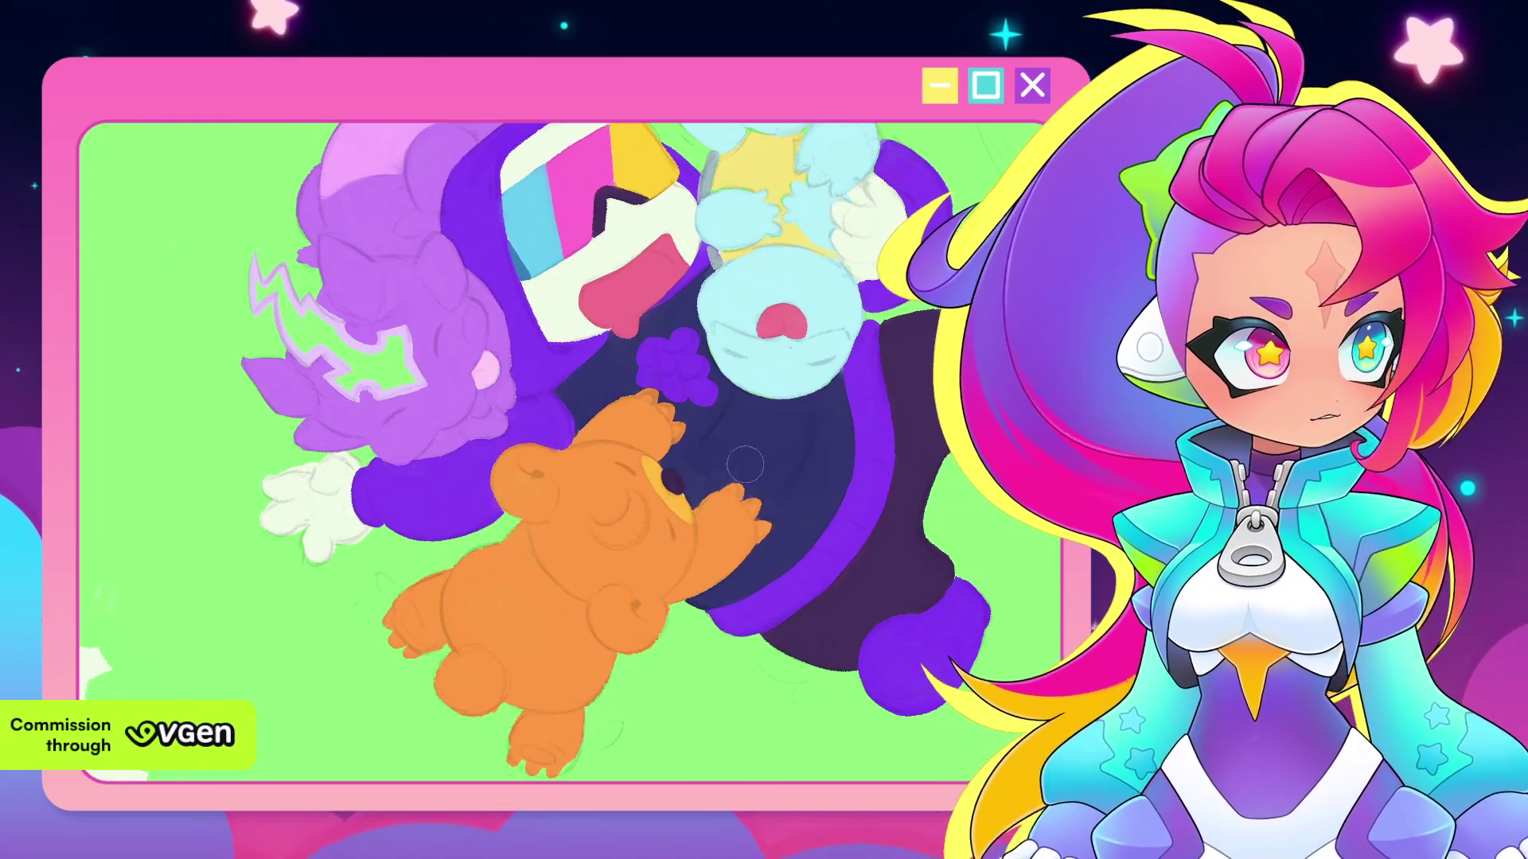
scroll(752, 469, "up", 1)
scroll(746, 494, "down", 1)
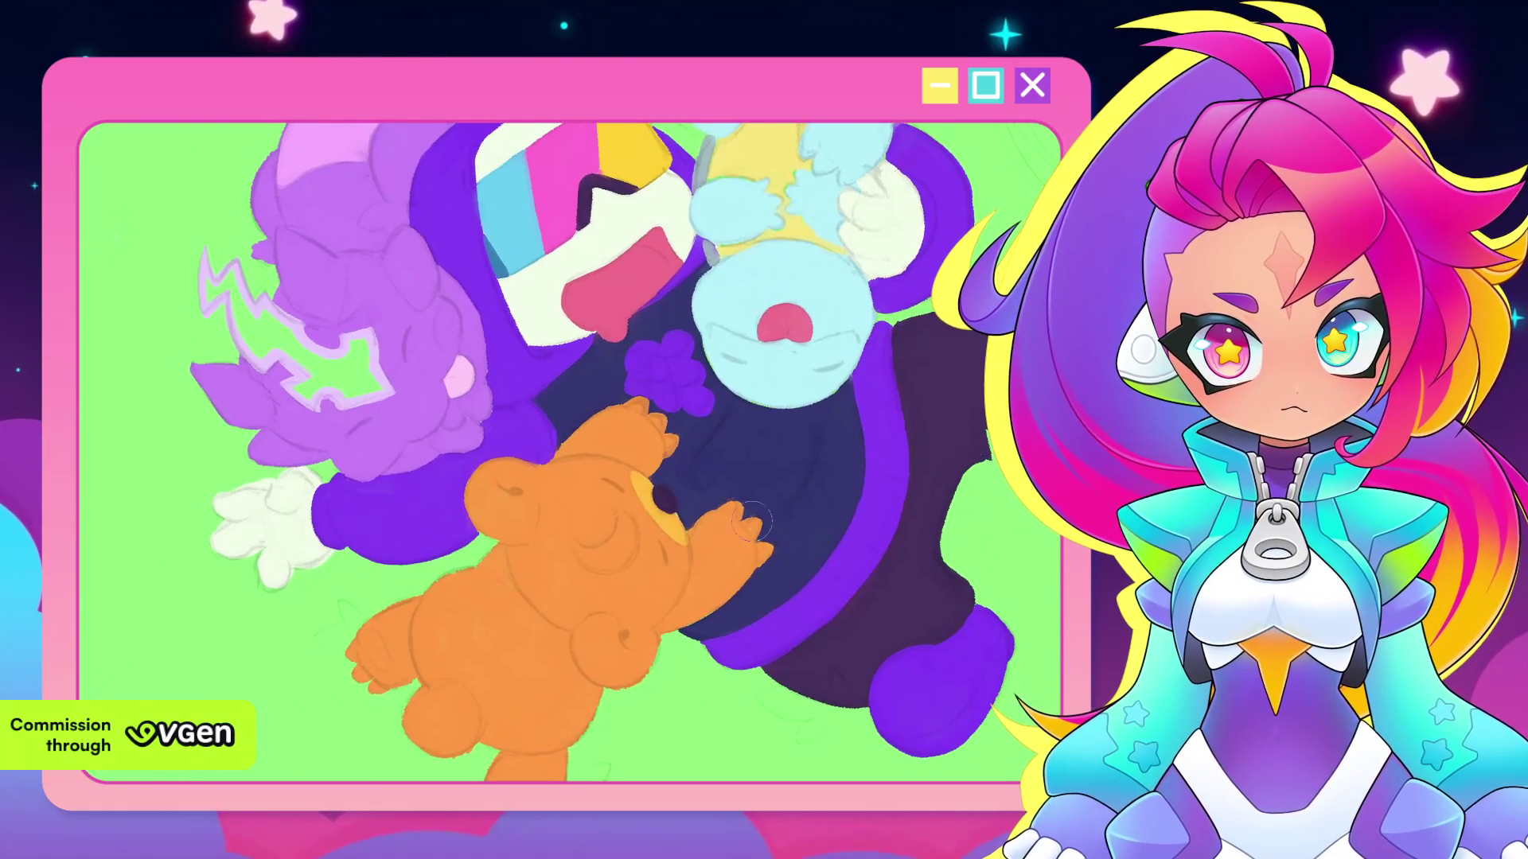
scroll(746, 493, "down", 2)
key("ctrl+t")
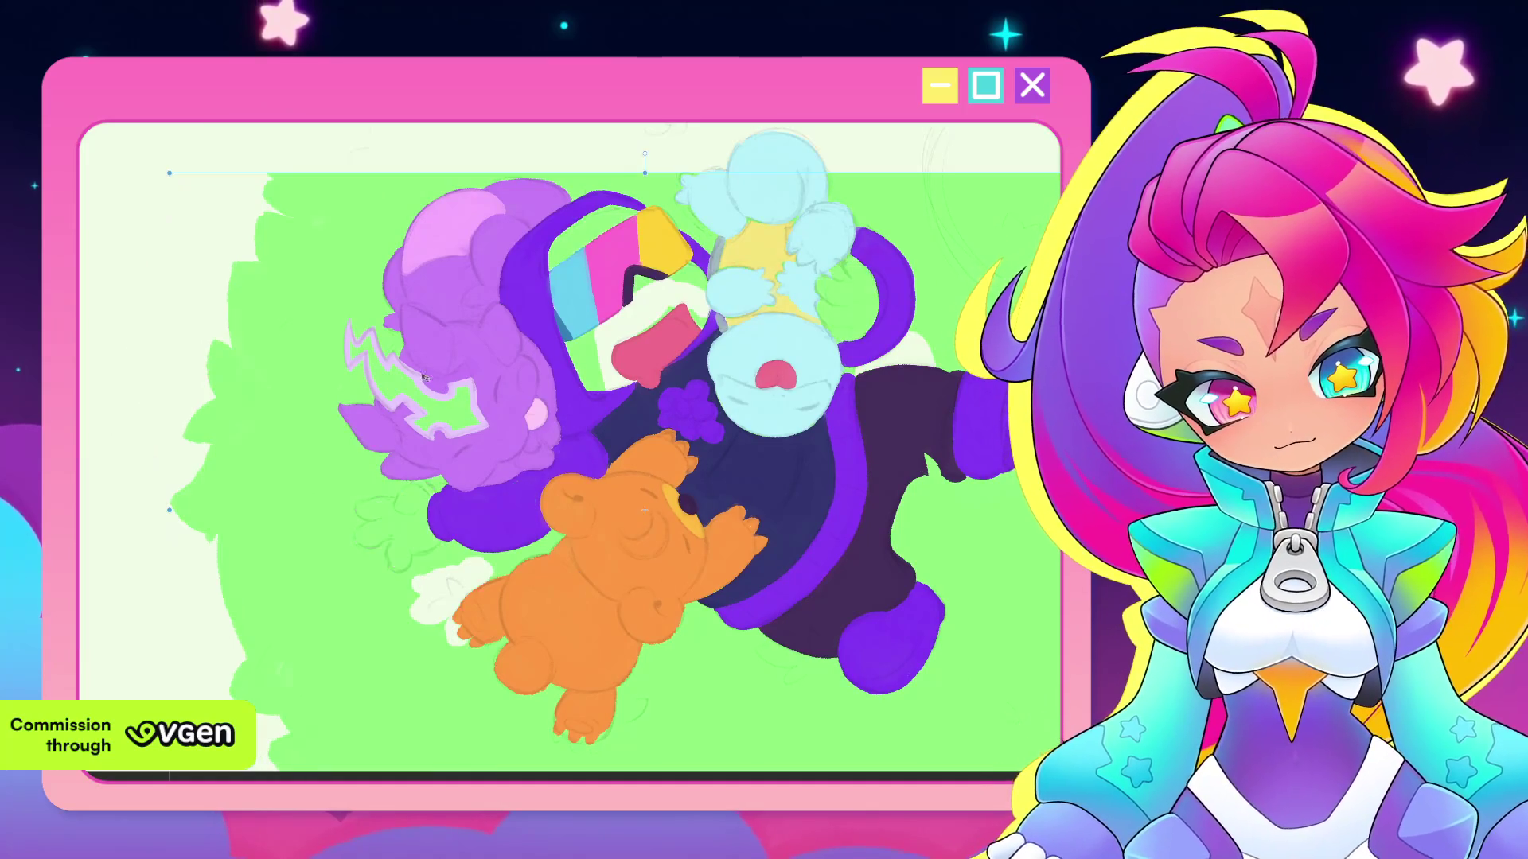